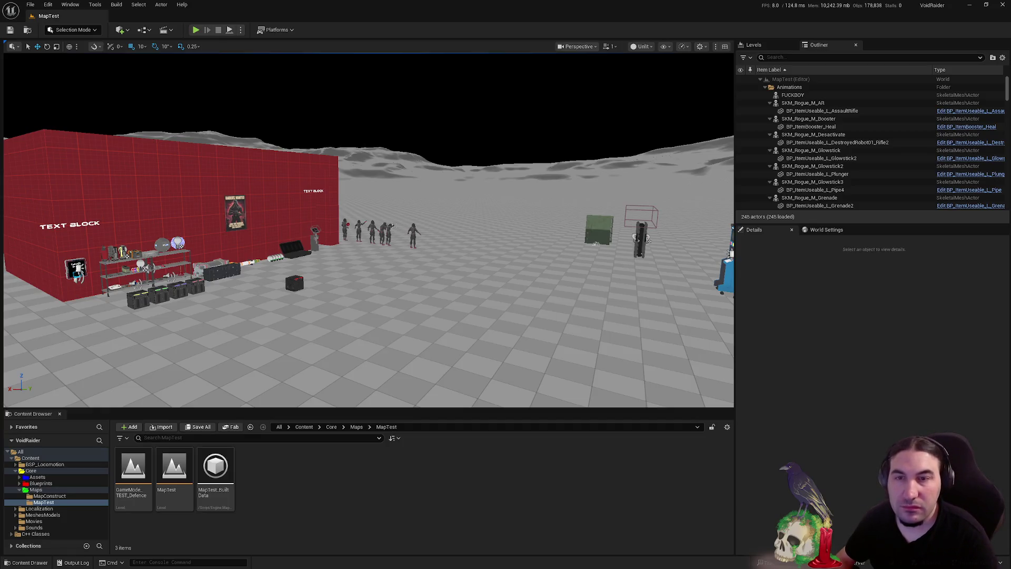
Fly around the current level to survey the base, containers, circular-door room and red corridors
key("super")
key("super")
key("super")
key("super")
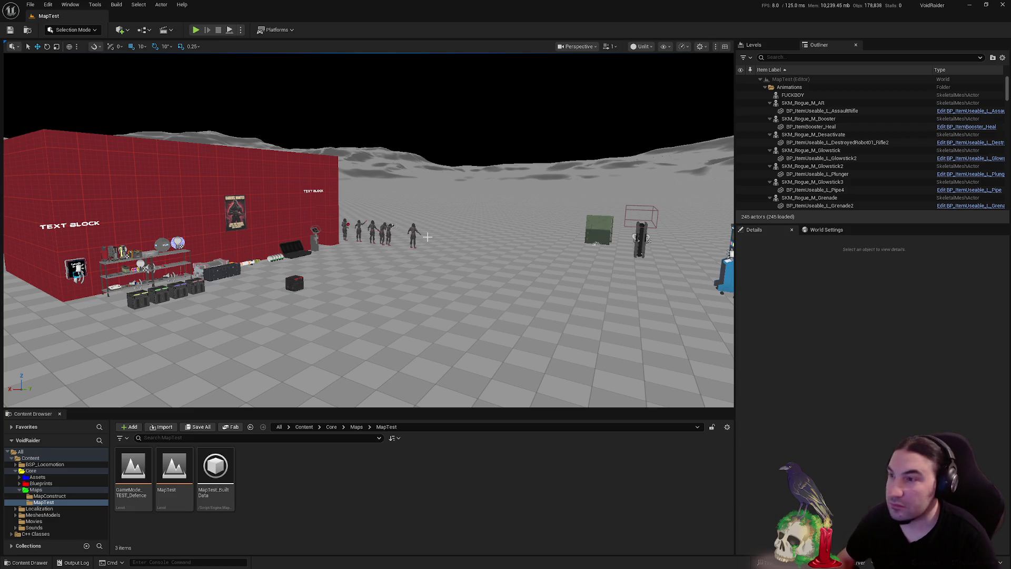
mouse_move(466, 251)
left_mouse_down()
mouse_move(411, 184)
mouse_move(416, 173)
mouse_move(427, 190)
mouse_move(368, 197)
mouse_move(397, 195)
mouse_move(427, 245)
left_mouse_up()
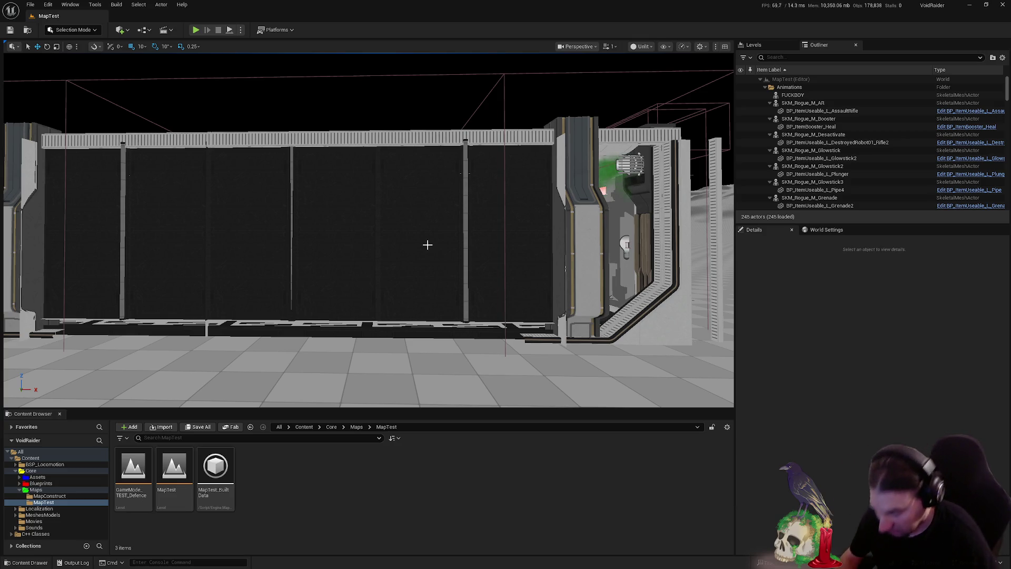
mouse_move(494, 285)
left_mouse_down()
mouse_move(494, 179)
mouse_move(453, 143)
mouse_move(401, 132)
left_mouse_up()
mouse_move(307, 274)
left_mouse_down()
mouse_move(316, 273)
mouse_move(308, 273)
left_mouse_up()
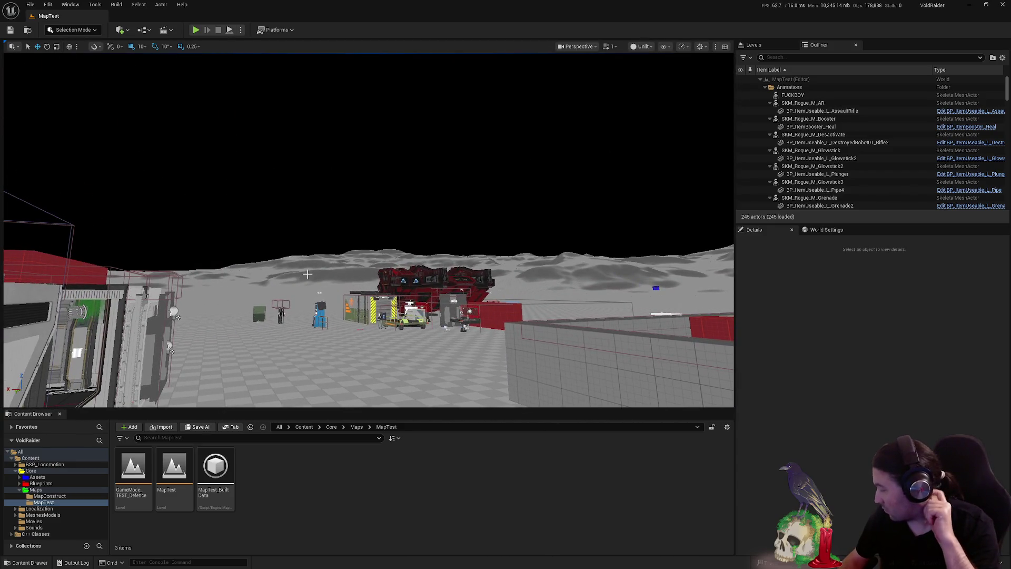
mouse_move(308, 274)
left_mouse_down()
mouse_move(327, 274)
mouse_move(327, 253)
mouse_move(316, 253)
mouse_move(322, 221)
mouse_move(303, 268)
left_mouse_up()
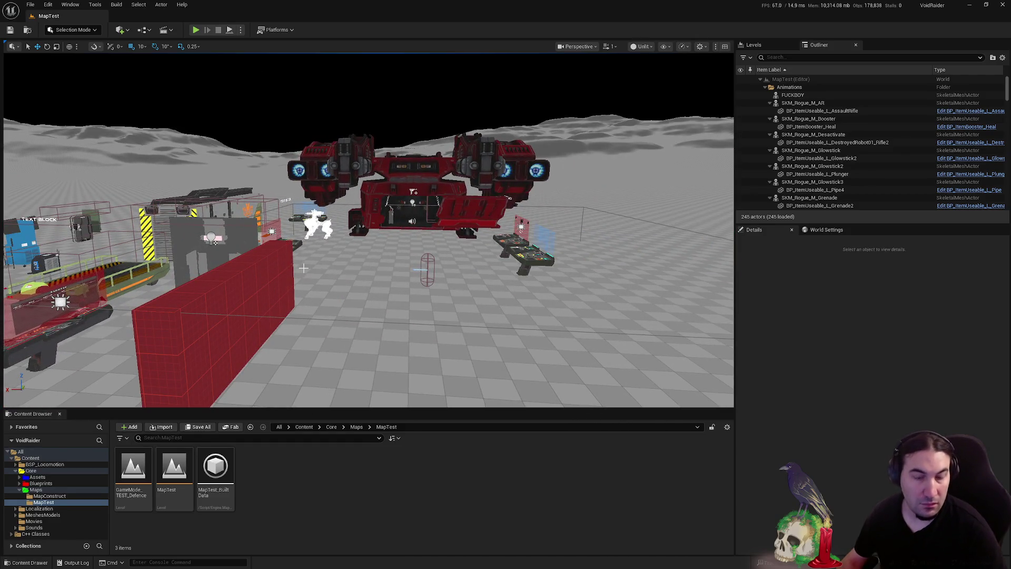
mouse_move(303, 268)
left_mouse_down()
mouse_move(316, 243)
mouse_move(285, 239)
mouse_move(379, 242)
mouse_move(308, 237)
mouse_move(350, 237)
left_mouse_up()
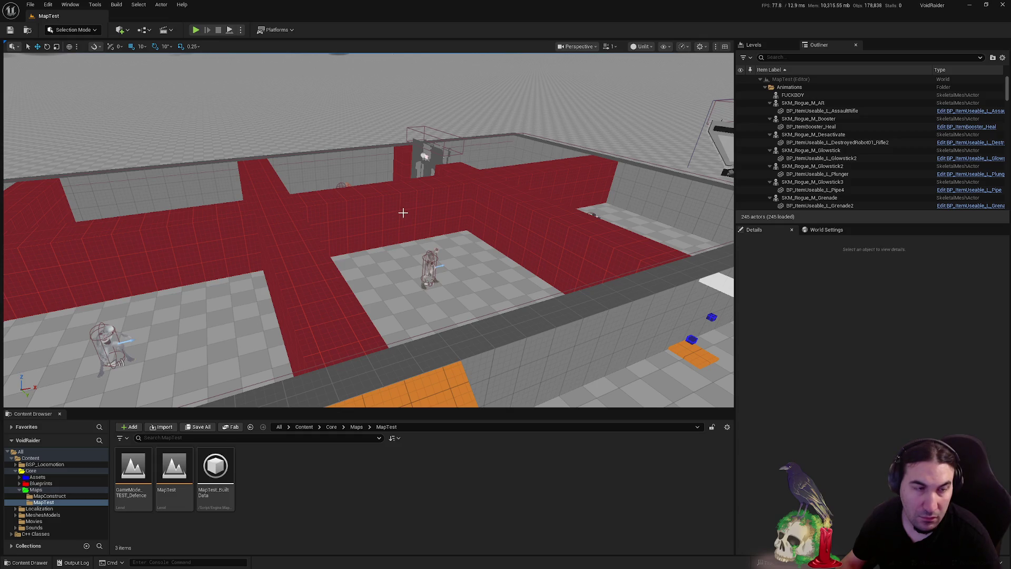
mouse_move(501, 270)
left_mouse_down()
mouse_move(513, 247)
mouse_move(522, 316)
mouse_move(532, 316)
mouse_move(532, 253)
mouse_move(527, 306)
mouse_move(526, 292)
left_mouse_up()
Open Lvl_Intro from Core/Maps, play it, launch the game, reset the first profile and start solo
left_click(55, 490)
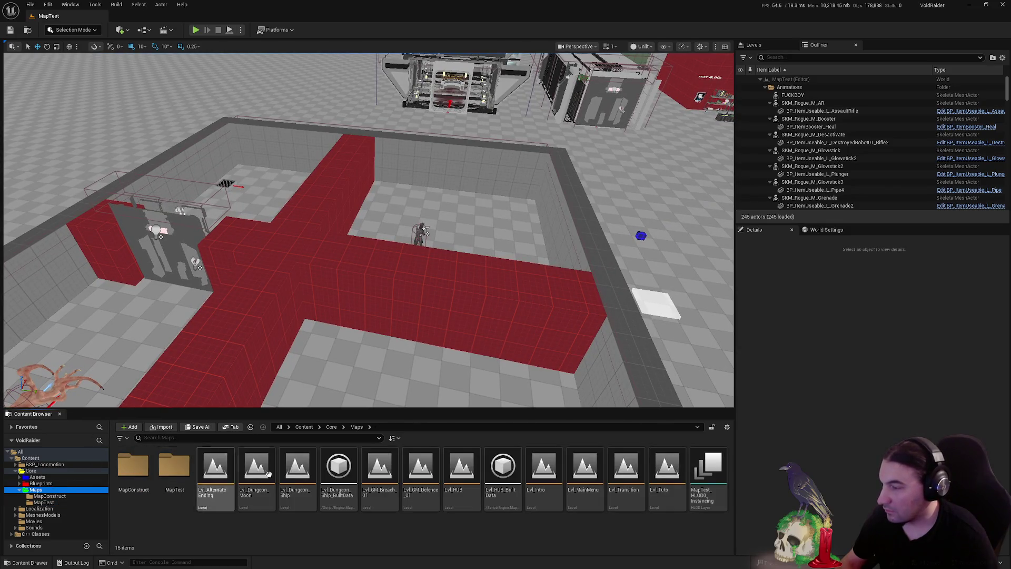
double_click(544, 471)
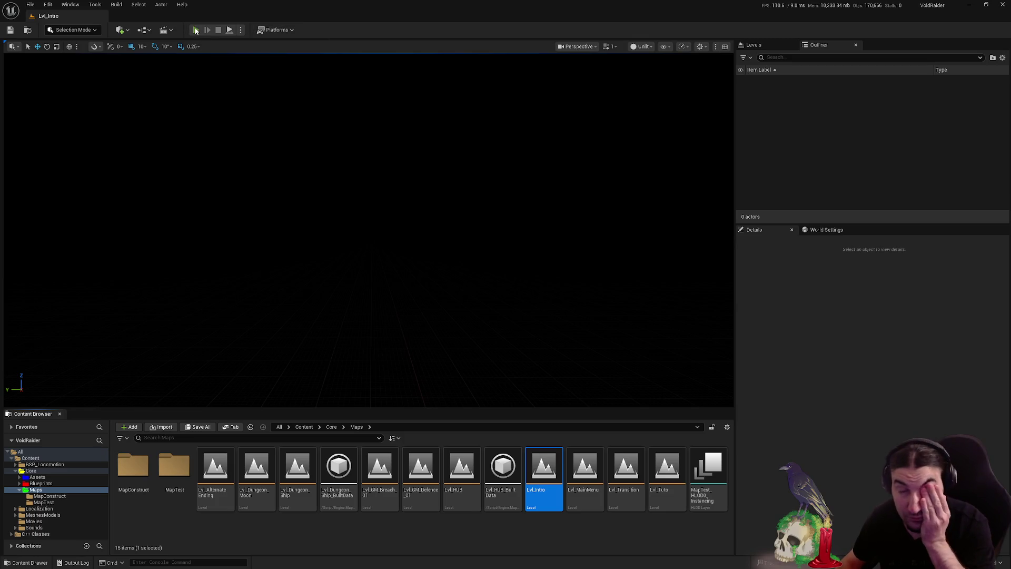
left_click(195, 31)
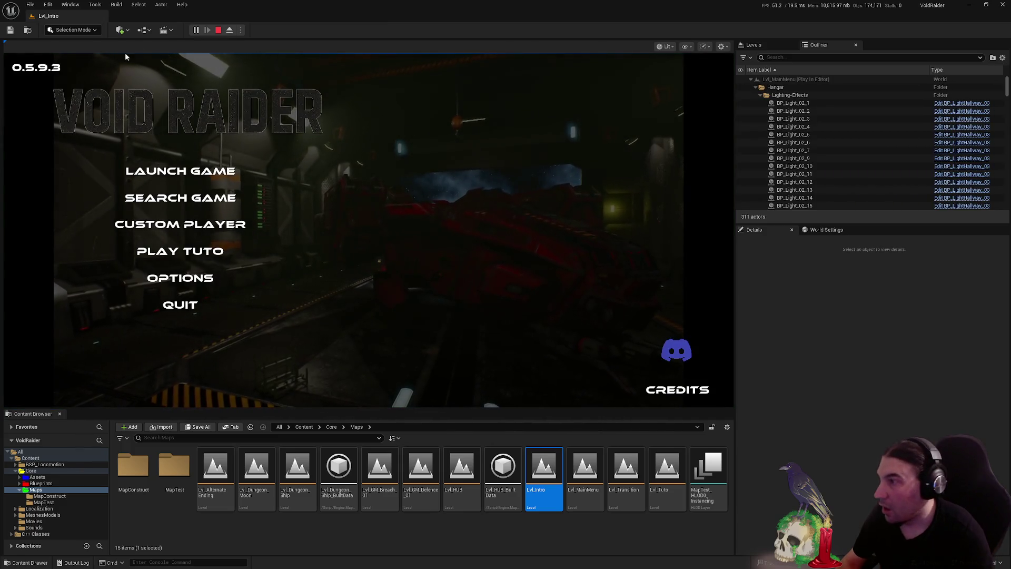
left_click(224, 172)
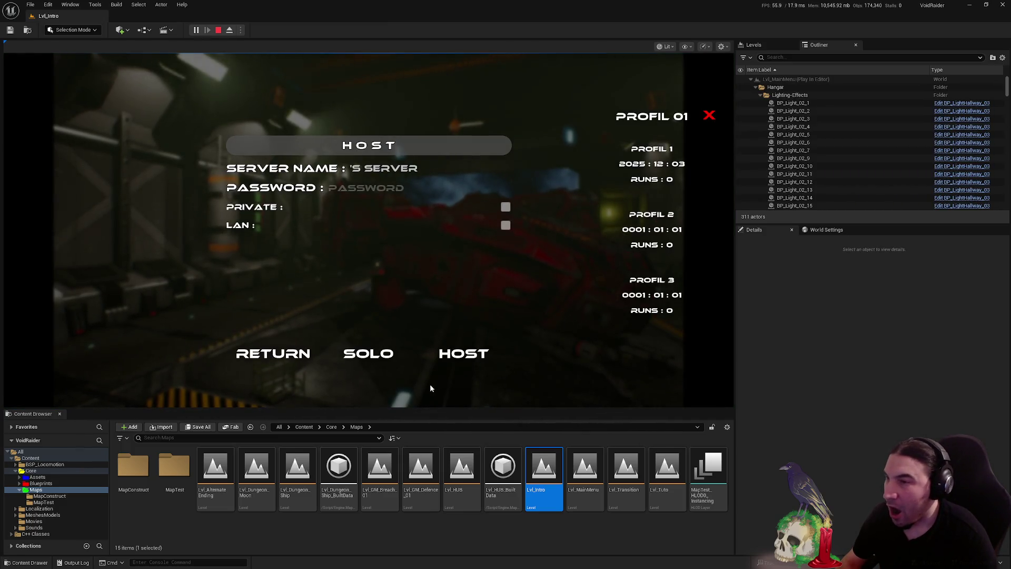
left_click(679, 158)
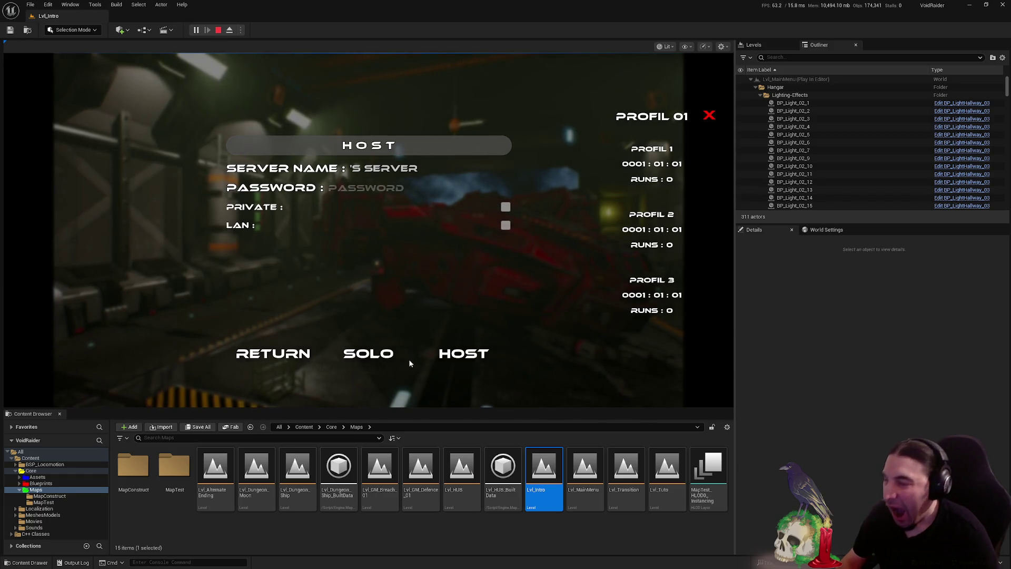
left_click(368, 355)
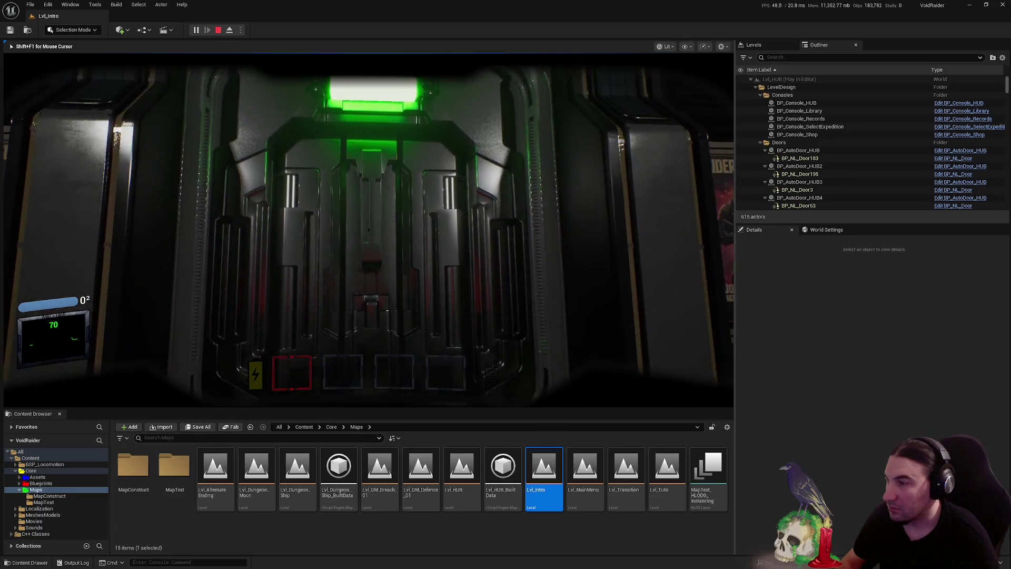
Walk up to the green-lit hub door and open it with F onto the corridor
key("w")
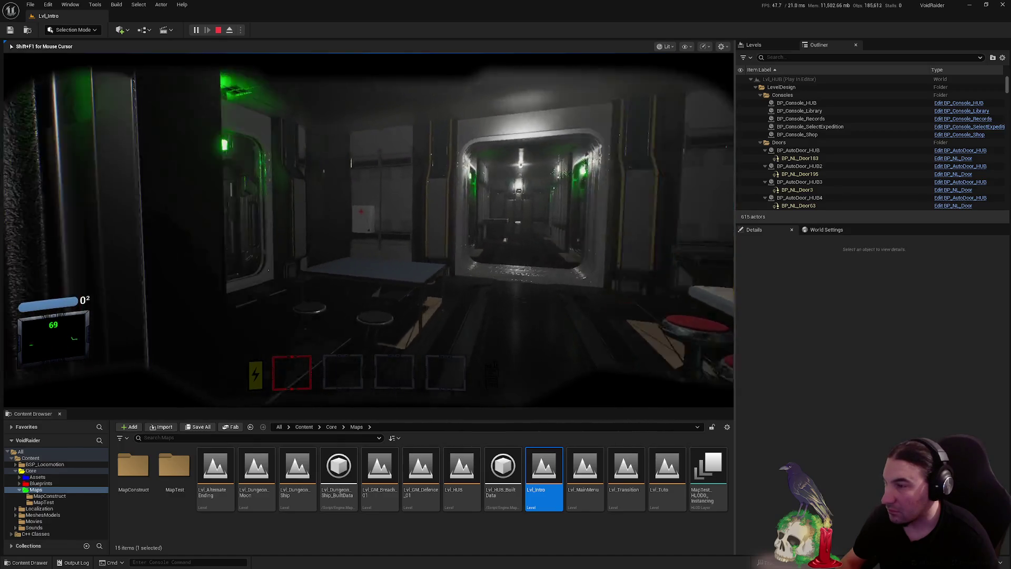
key("w")
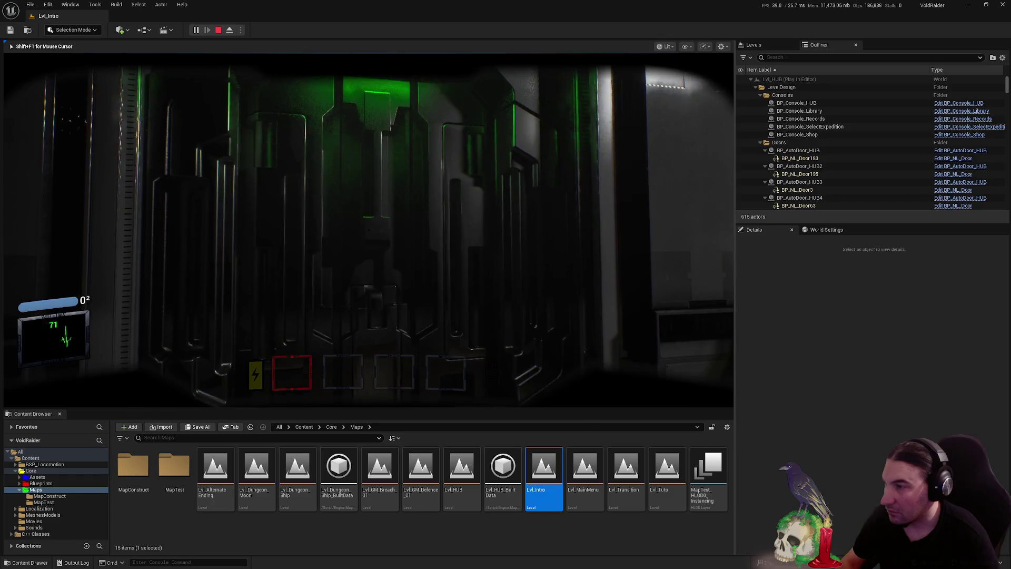
key("f")
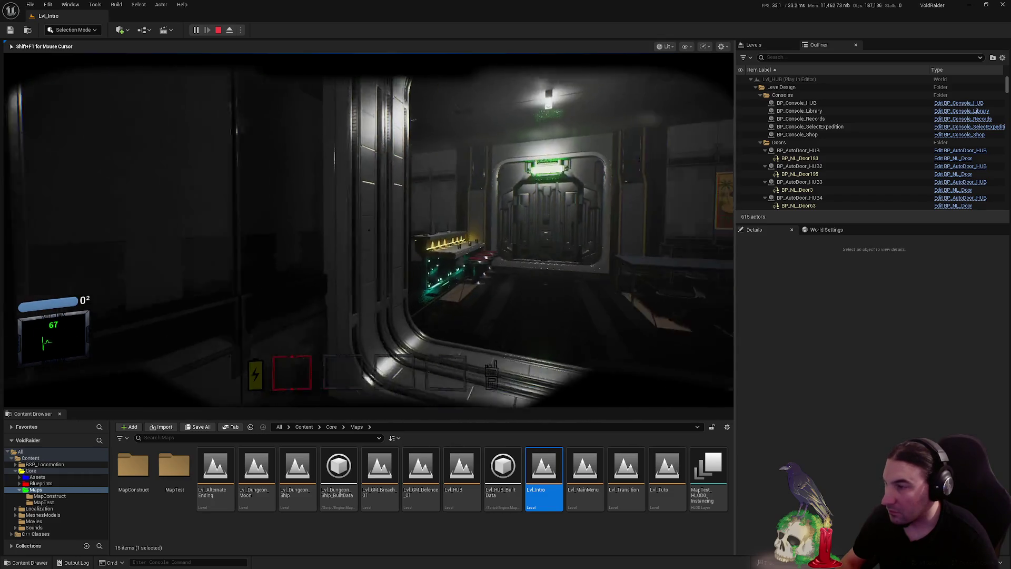
key("w")
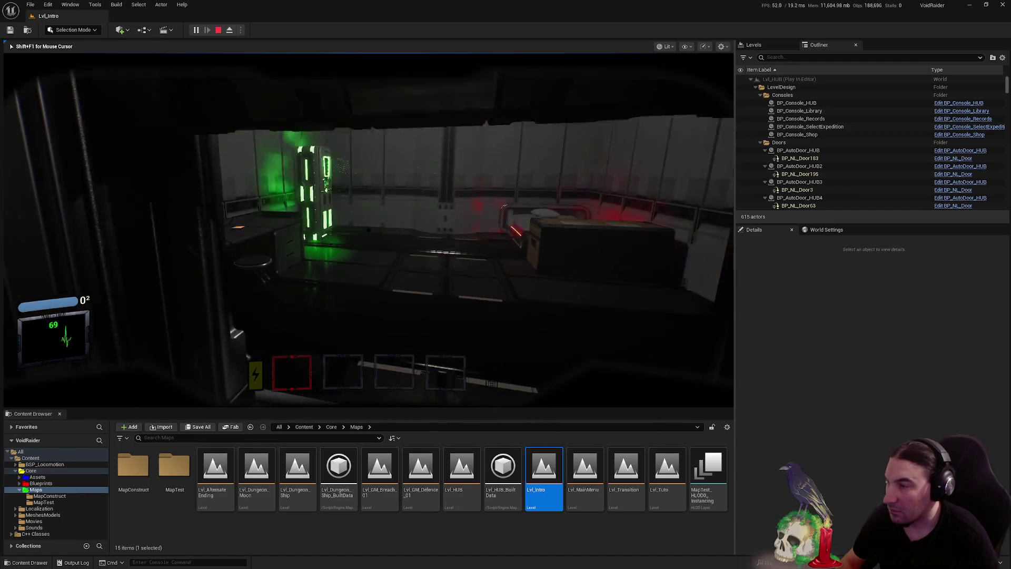
Open the locker by the bed and the next corridor door, reach the hangar, then stop playing
key("w")
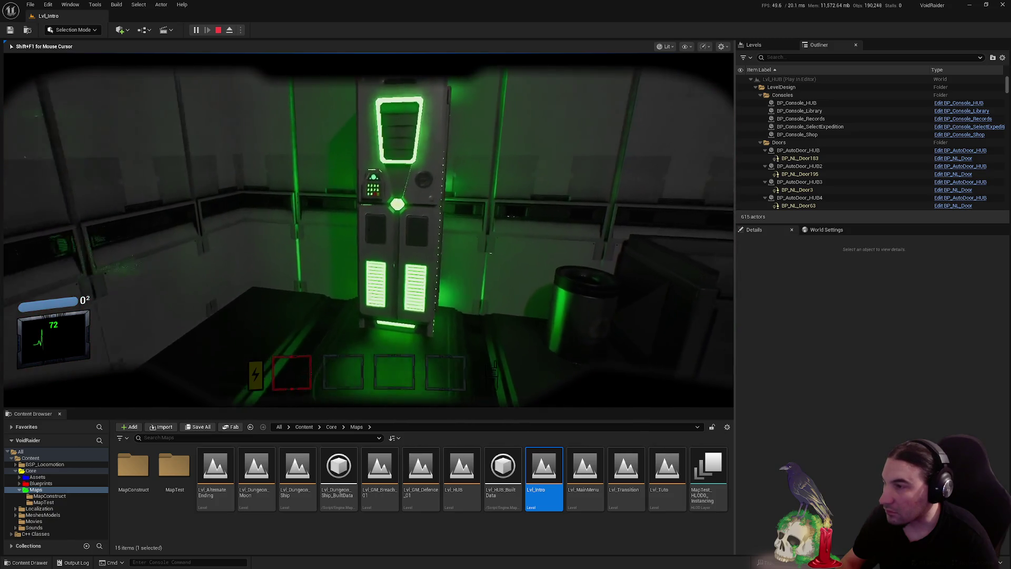
key("e")
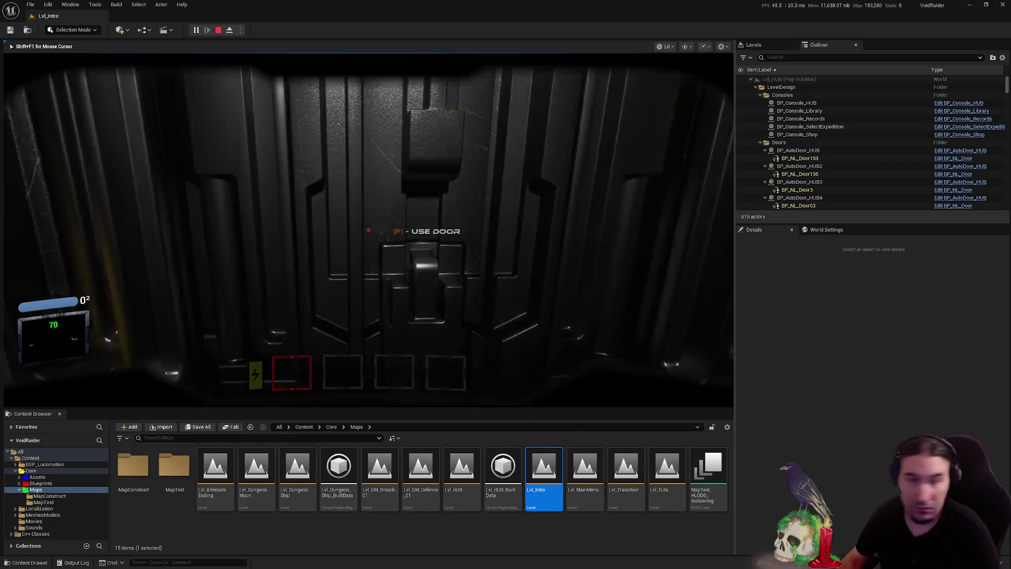
key("e")
mouse_move(369, 231)
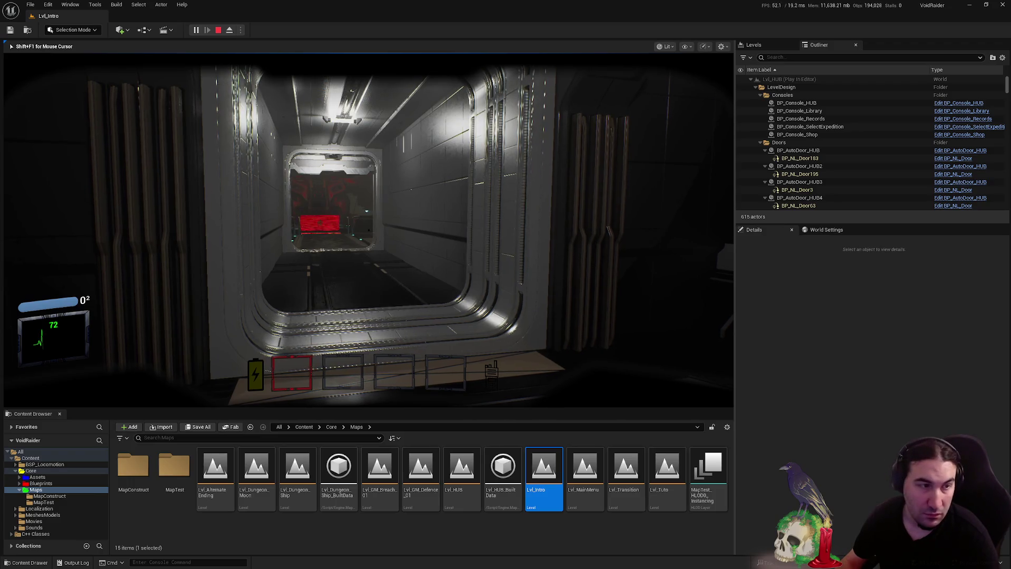
key("w")
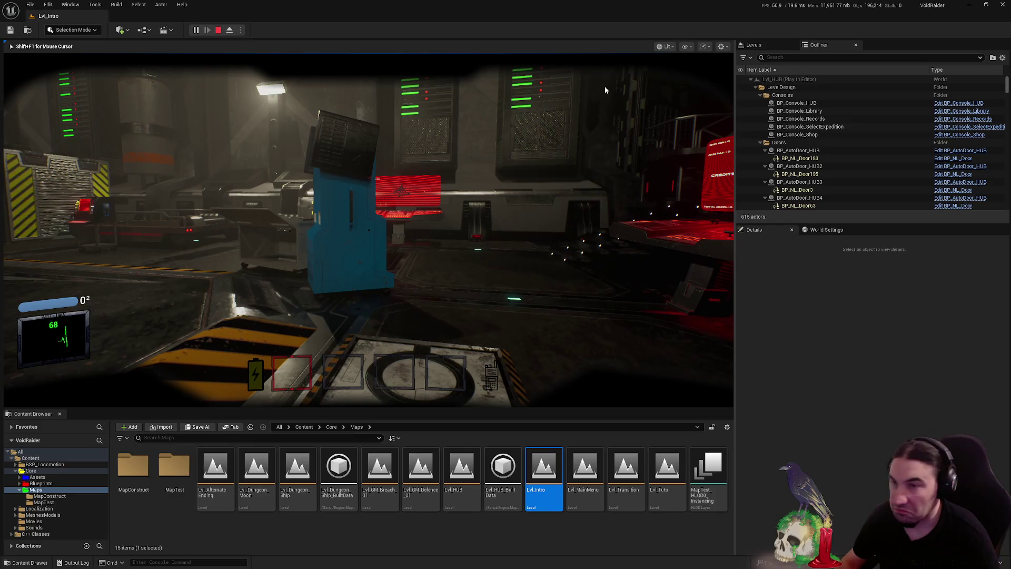
key("Escape")
mouse_move(571, 6)
left_mouse_down()
mouse_move(534, 147)
mouse_move(577, 132)
left_mouse_up()
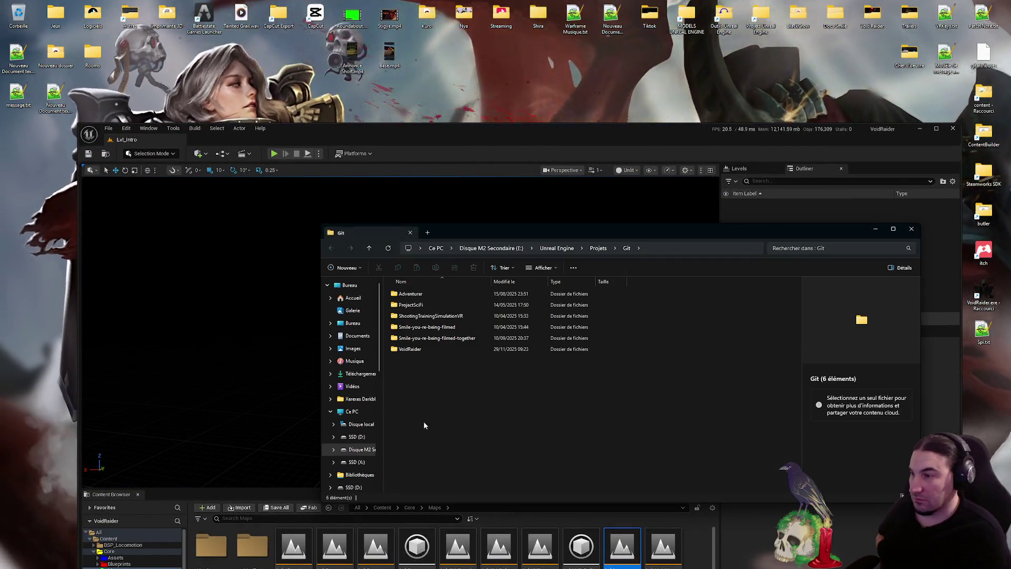
Check the Smile-you-re-being-filmed-together folder's .uproject, close Explorer and maximize the Unreal editor
double_click(468, 338)
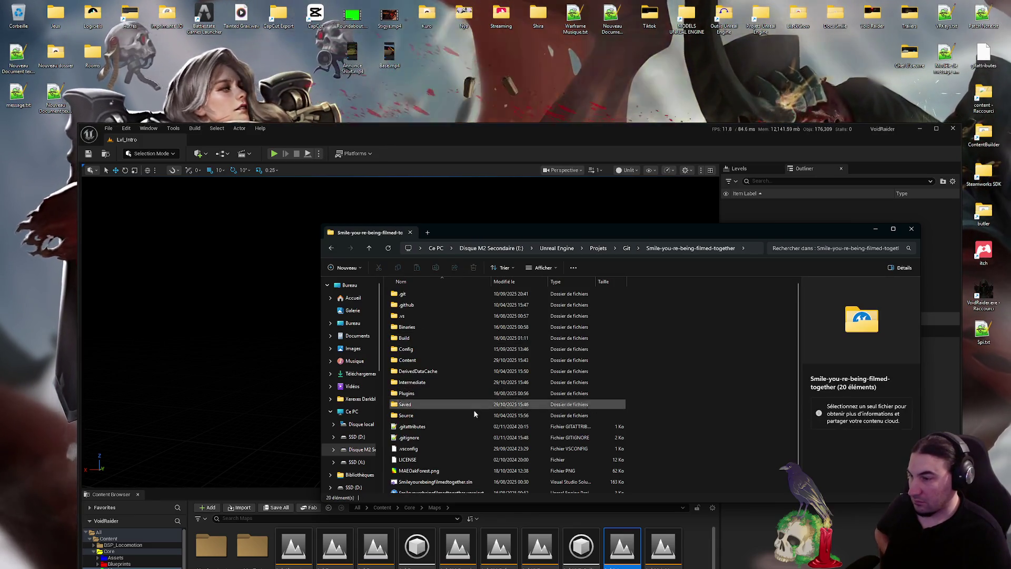
left_click(437, 490)
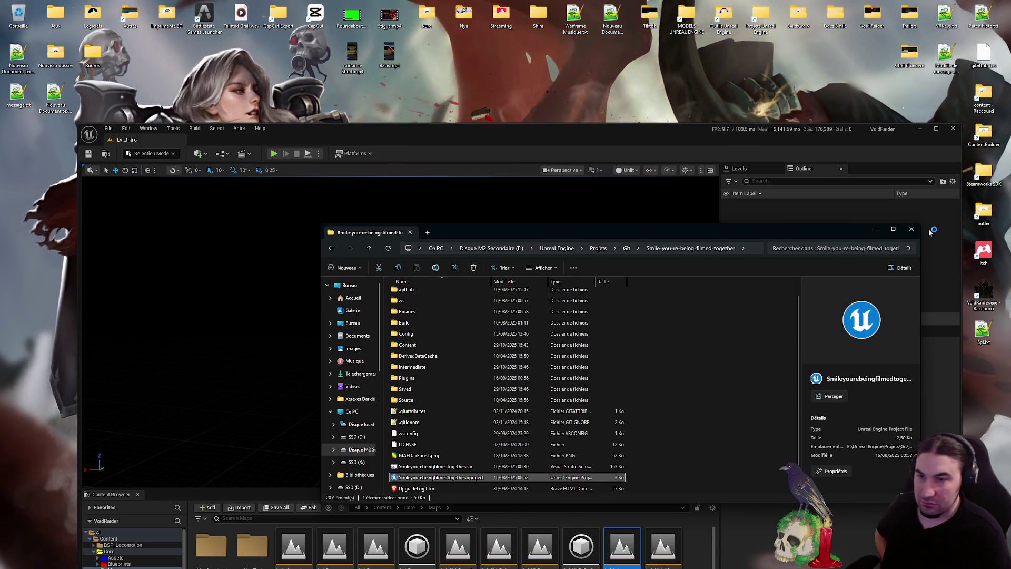
left_click(553, 206)
double_click(407, 135)
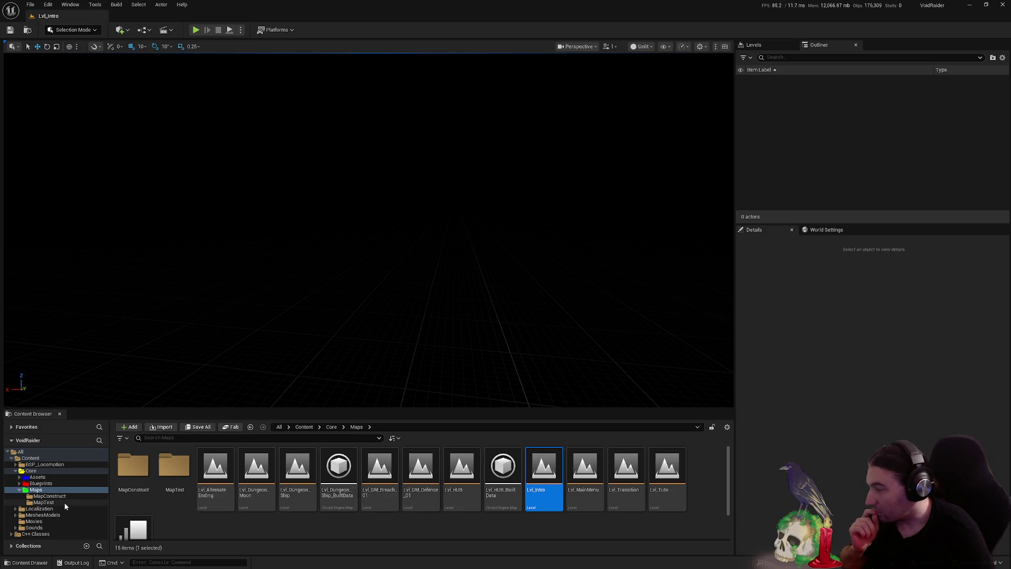
Open GameMode_TEST_Defence from Maps/MapTest, then browse to Core/Assets/LevelDesign/Meshes
left_click(49, 496)
double_click(142, 490)
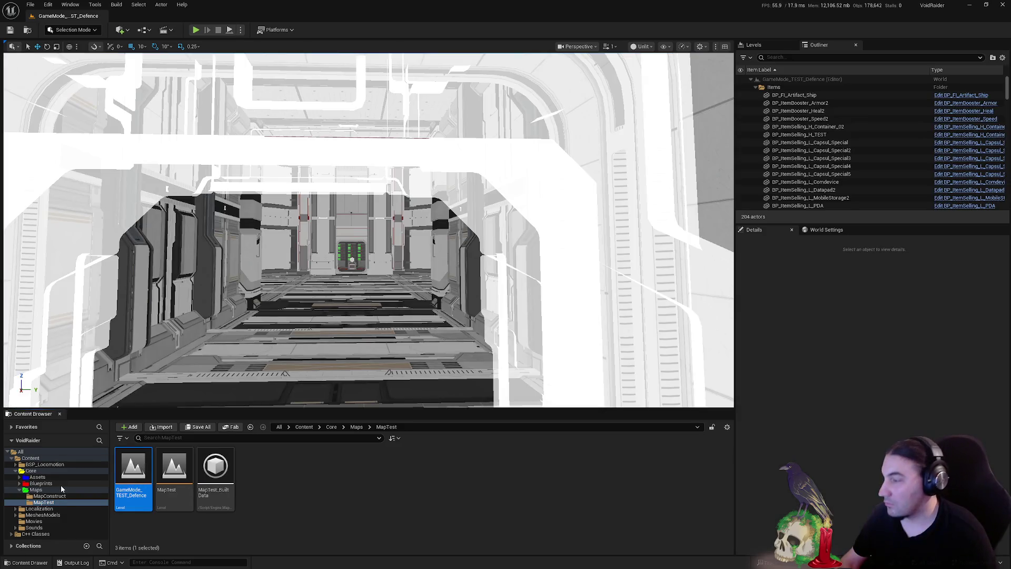
left_click(41, 483)
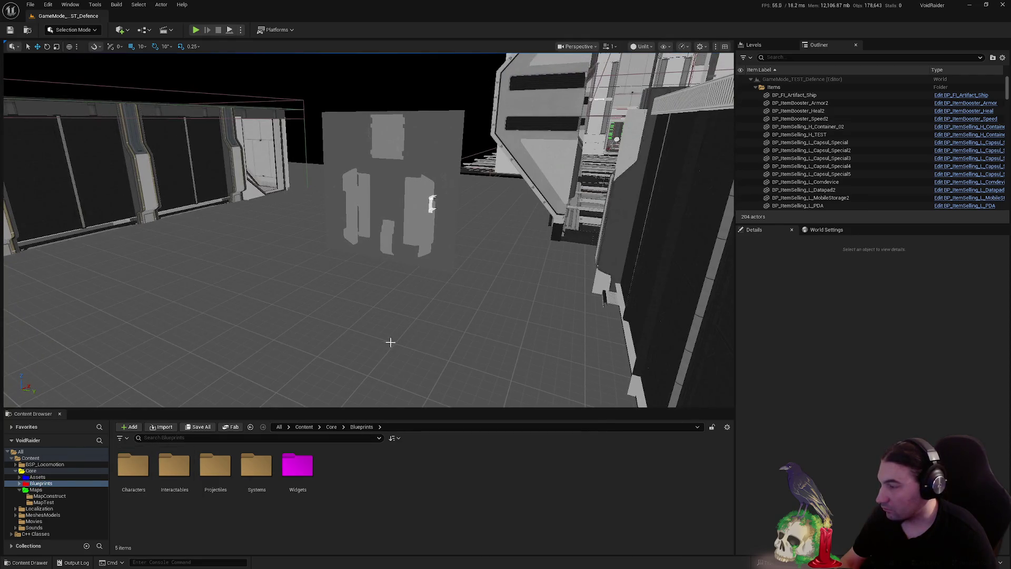
left_click(59, 477)
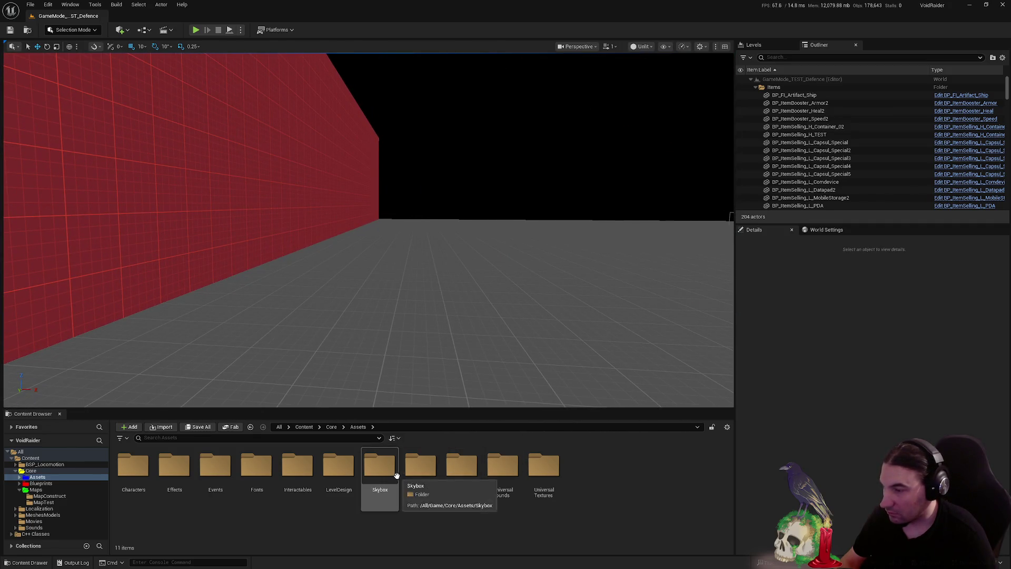
double_click(339, 468)
double_click(366, 481)
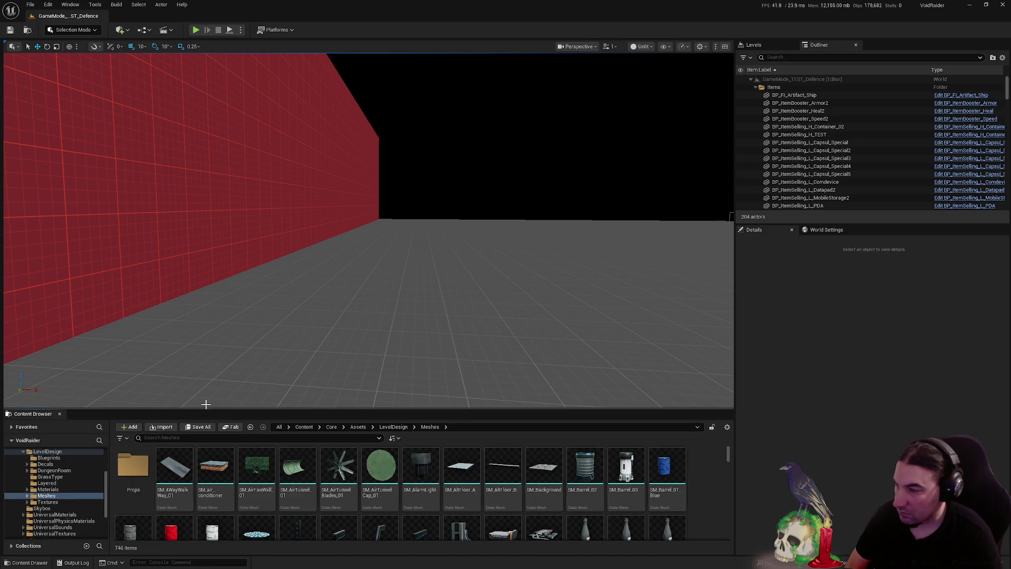
Filter assets for 'door' and place the door and doorway meshes in the level by the wall
type("door")
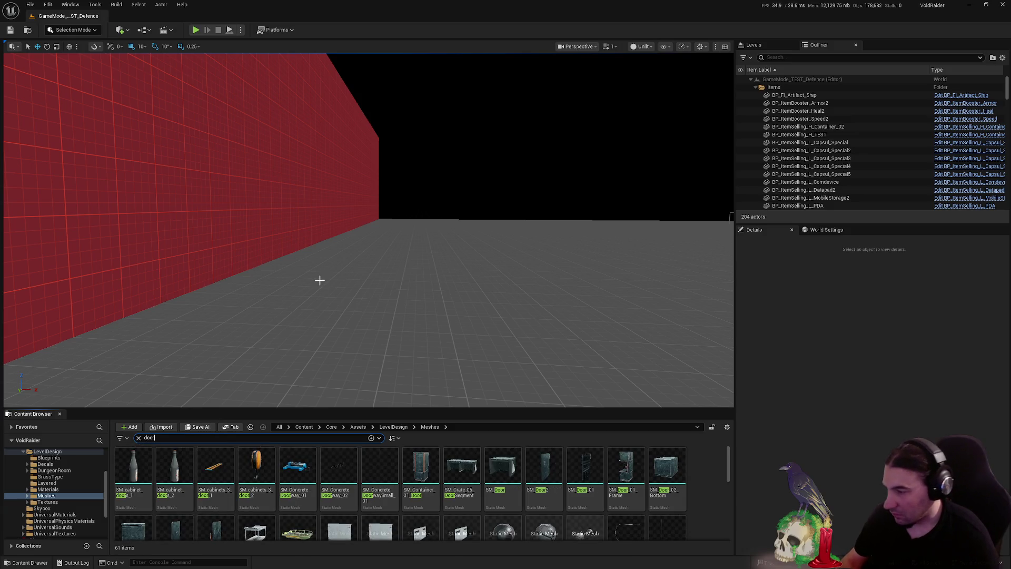
left_click_drag(318, 280, 318, 232)
mouse_move(504, 462)
left_mouse_down()
mouse_move(355, 274)
mouse_move(386, 284)
left_mouse_up()
key("f")
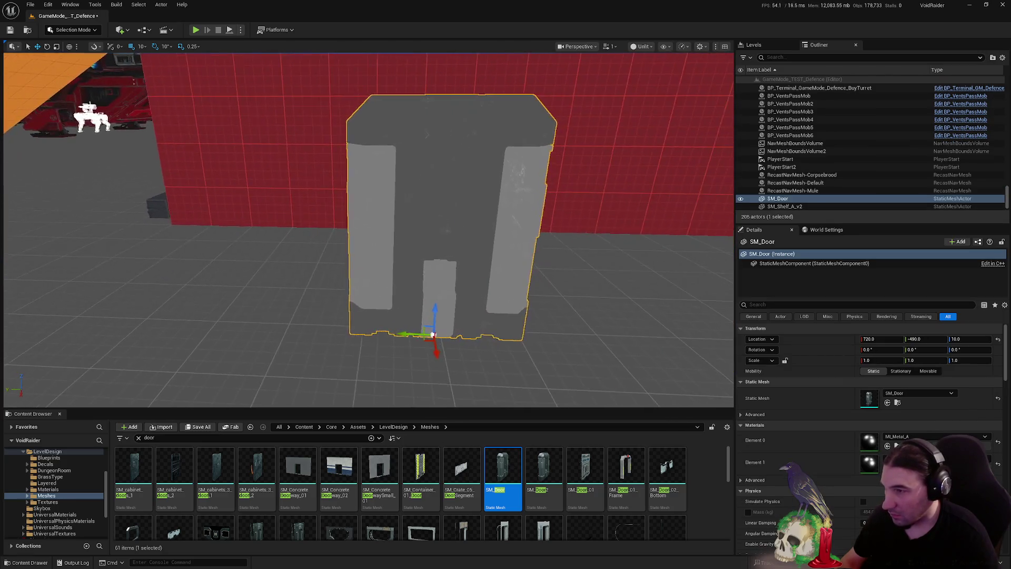
left_click_drag(616, 370, 649, 326)
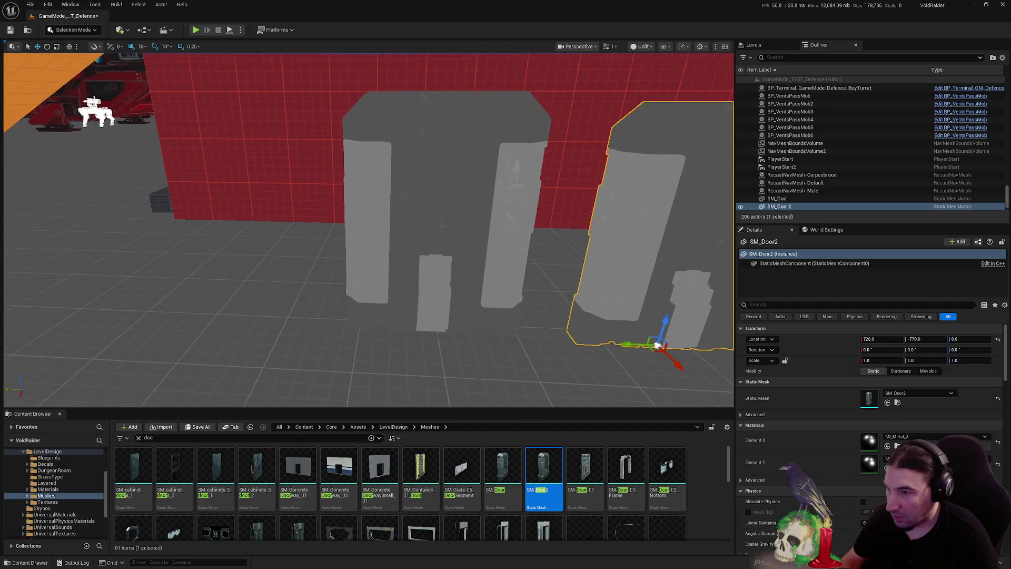
key("f")
scroll(497, 499, "down", 2)
left_click_drag(446, 333, 445, 333)
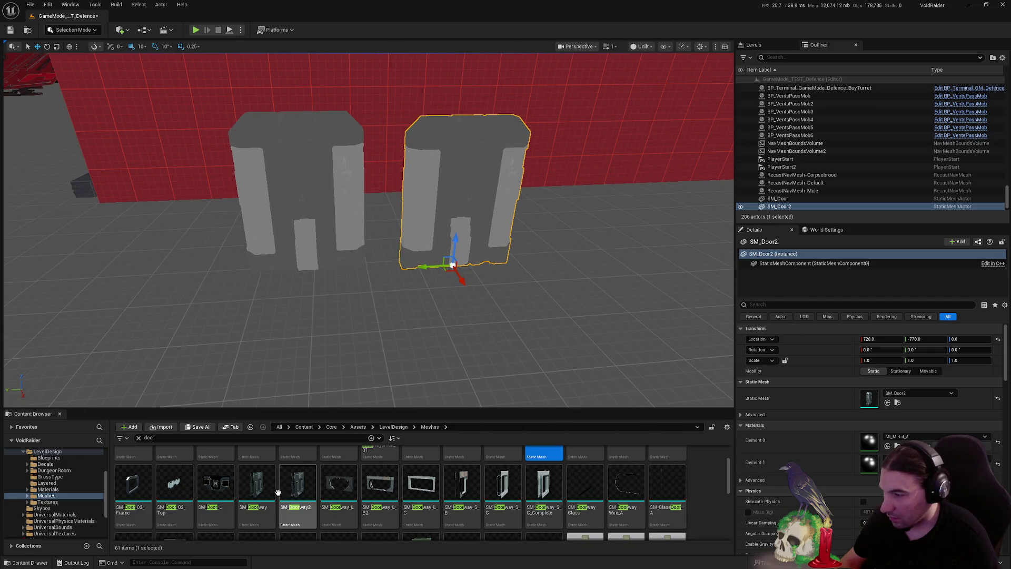
mouse_move(363, 313)
left_mouse_down()
mouse_move(309, 255)
mouse_move(316, 240)
mouse_move(311, 258)
left_mouse_up()
mouse_move(540, 322)
left_mouse_down()
mouse_move(587, 215)
mouse_move(587, 226)
mouse_move(462, 237)
mouse_move(469, 249)
mouse_move(596, 243)
left_mouse_up()
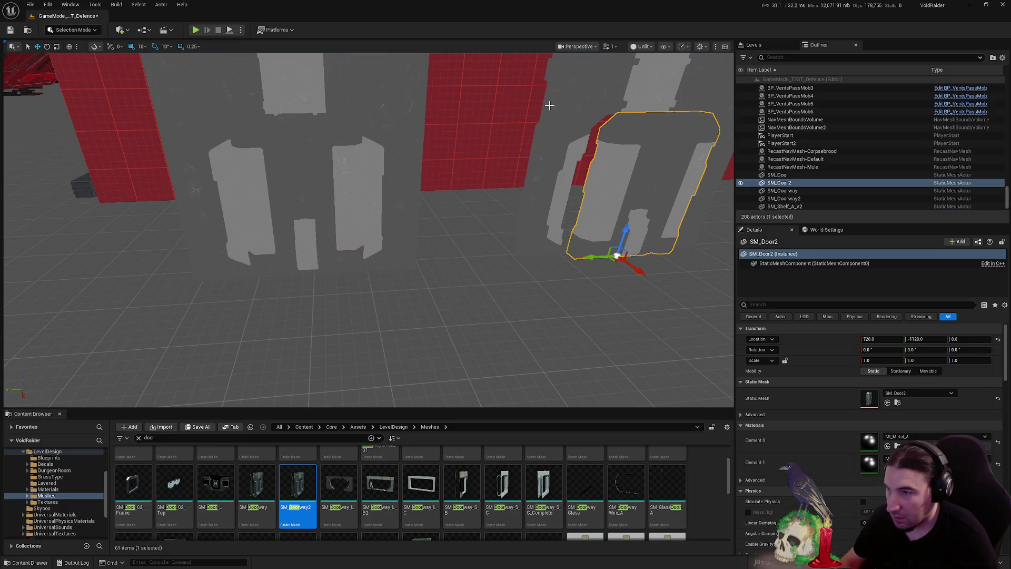
Parent SM_Door2 under SM_Doorway2 and set the door's relative Y location to 0
double_click(784, 199)
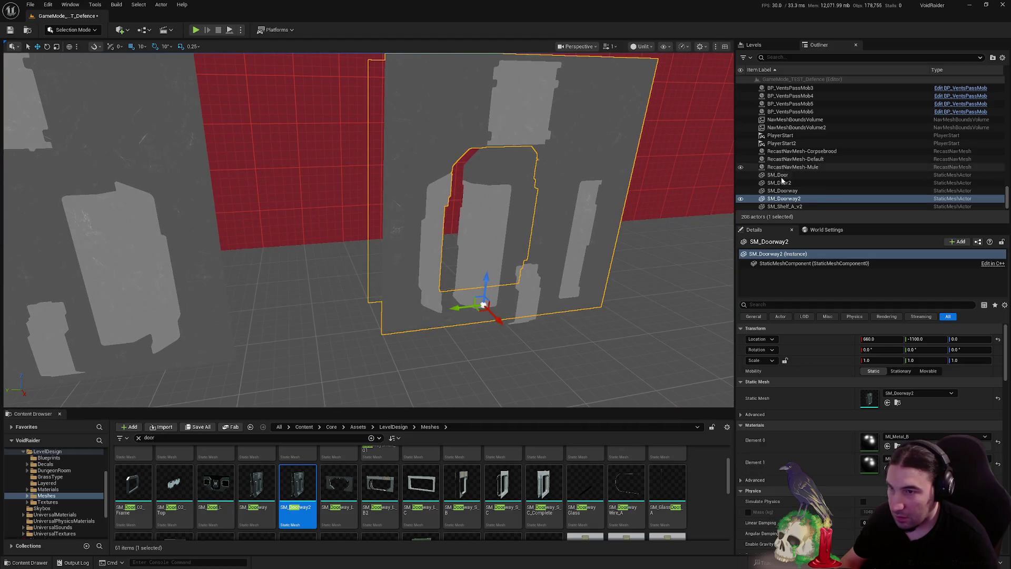
left_click(786, 184)
left_click_drag(805, 202, 796, 203)
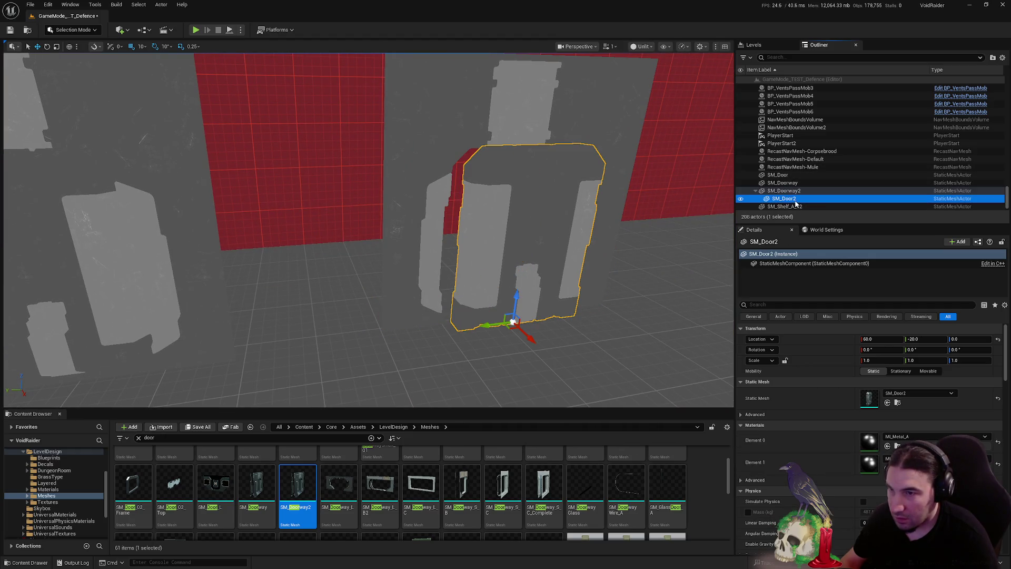
left_click(795, 191)
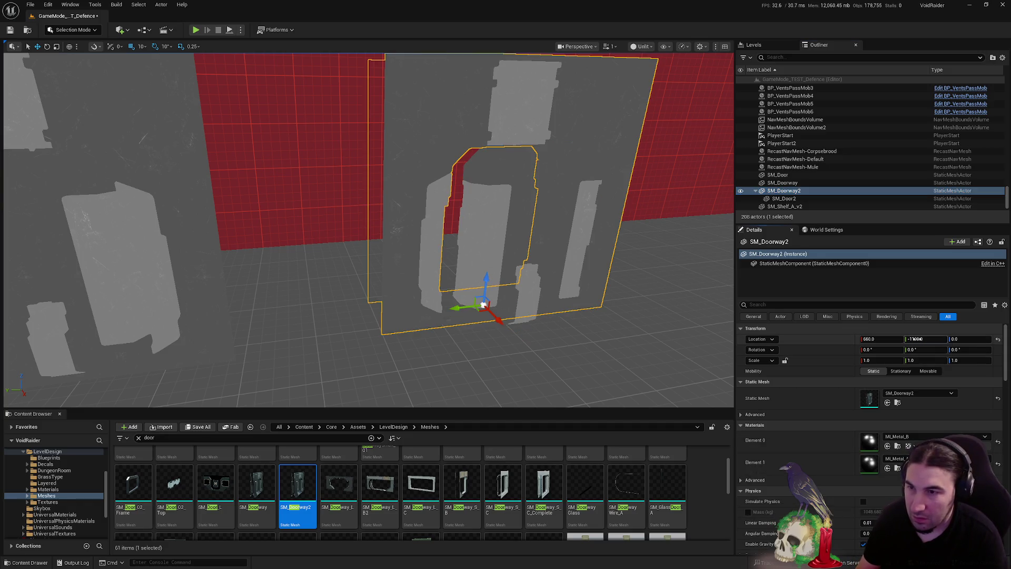
left_click(914, 338)
type("0")
key("Return")
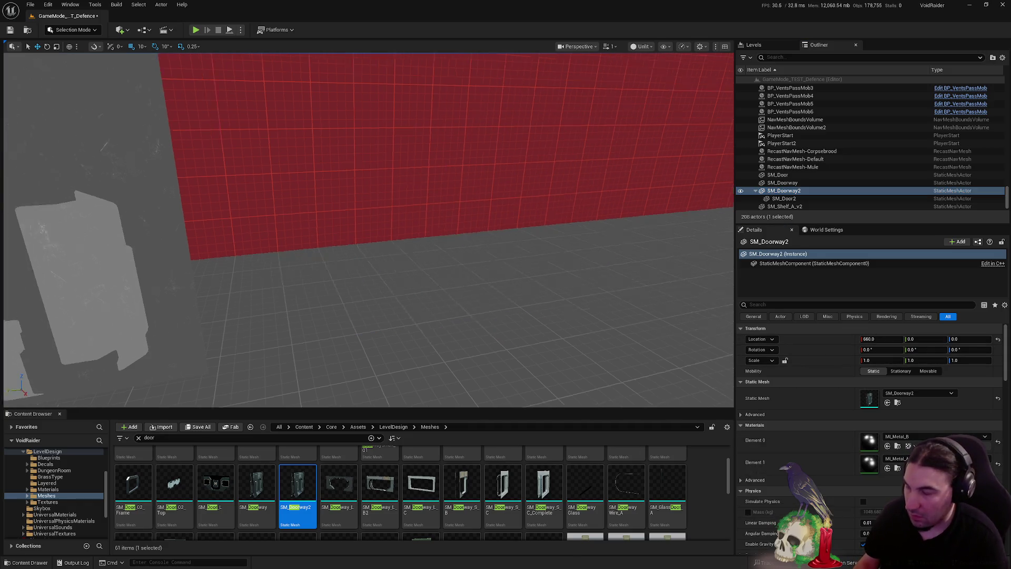
key("ctrl+z")
left_click(795, 198)
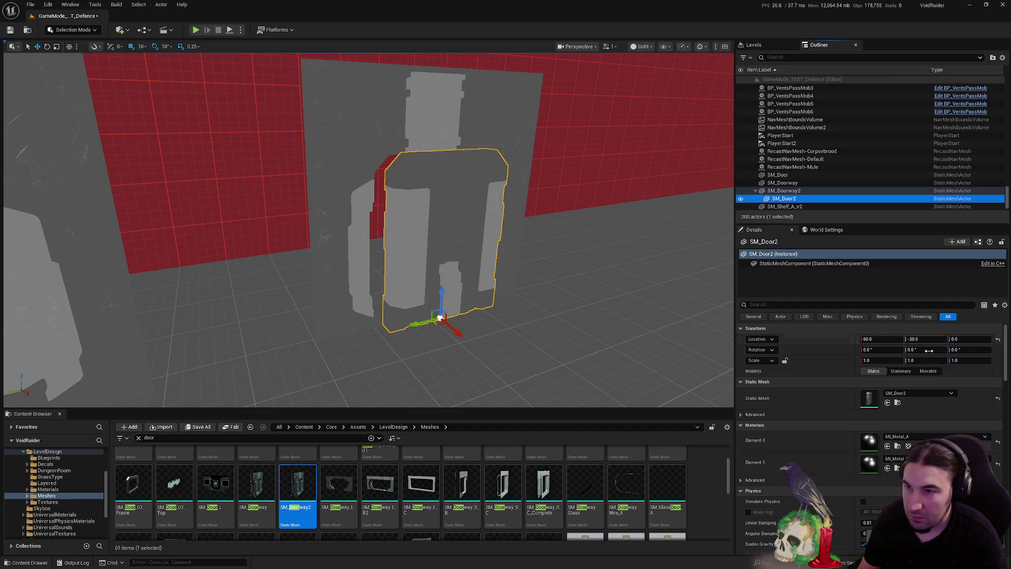
left_click(919, 339)
type("0")
key("Return")
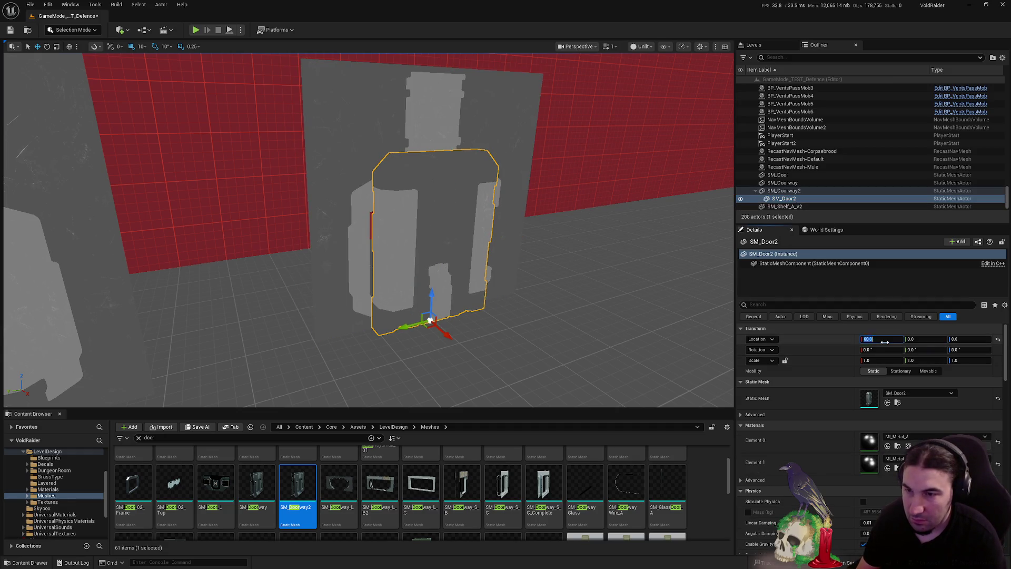
type("0")
Parent SM_Door under SM_Doorway and set the door's relative X location to 0
left_click(248, 237)
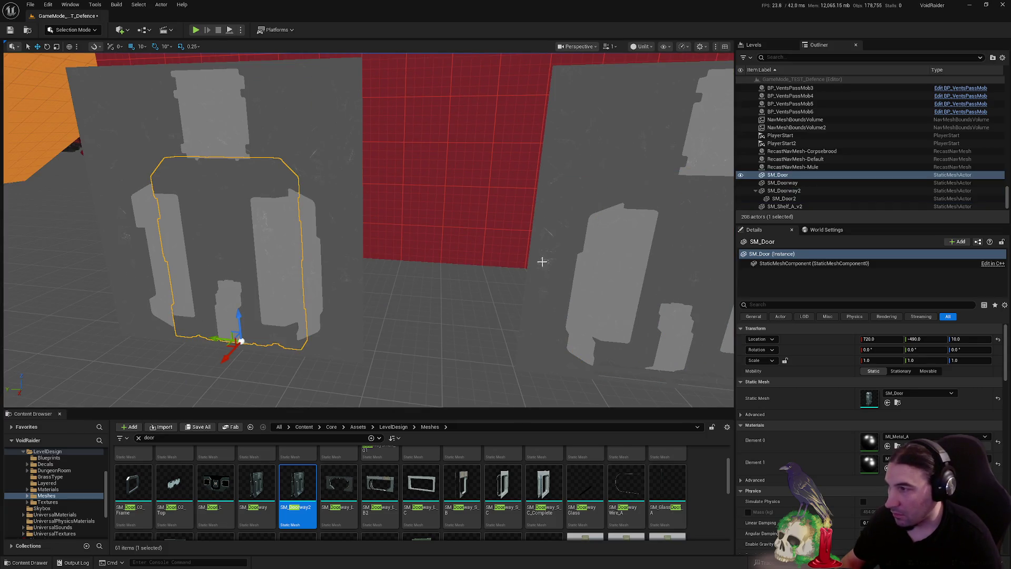
left_click_drag(784, 182, 784, 184)
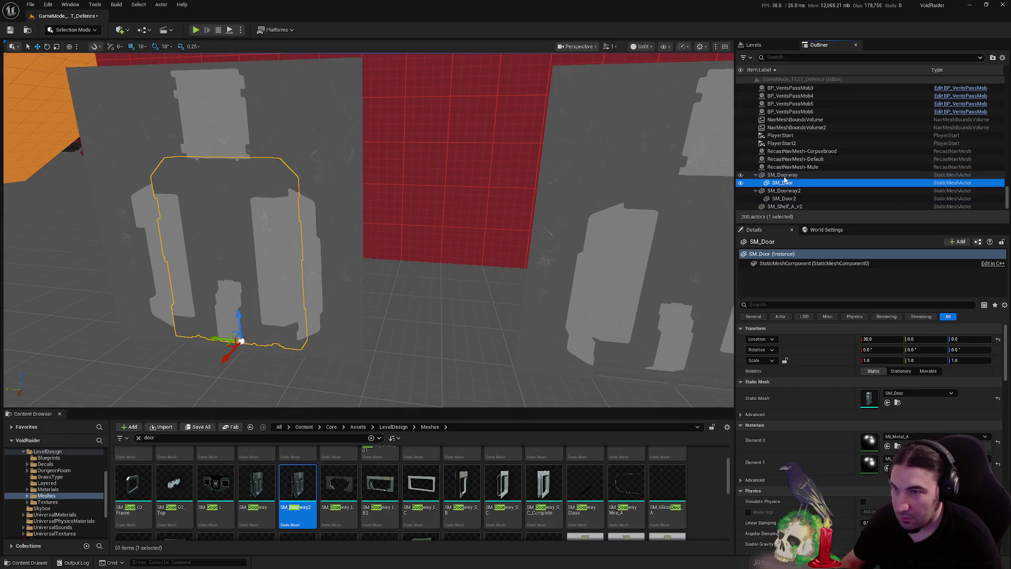
left_click(784, 176)
left_click(794, 183)
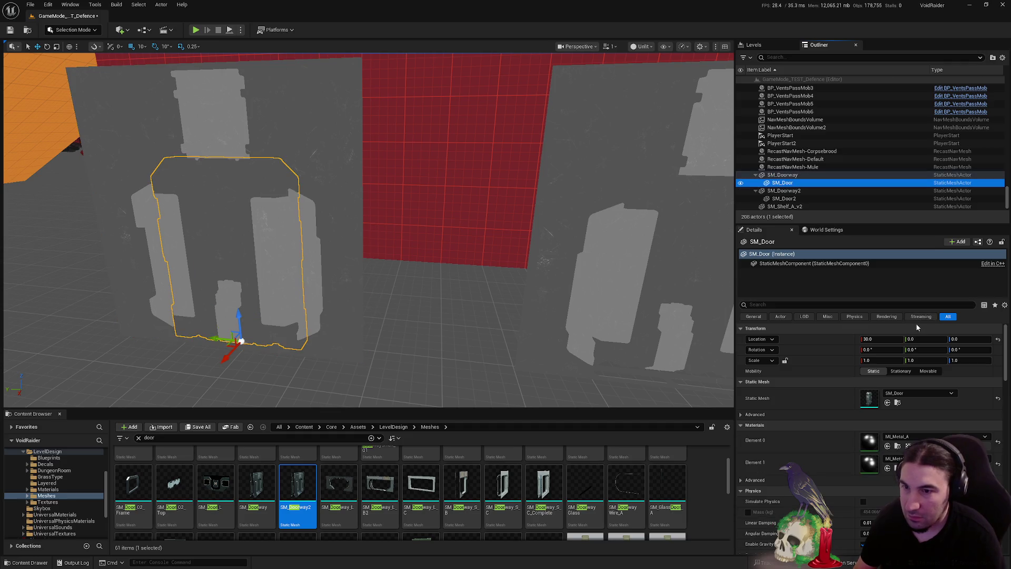
left_click(874, 339)
type("0")
key("Return")
left_click_drag(471, 254, 418, 284)
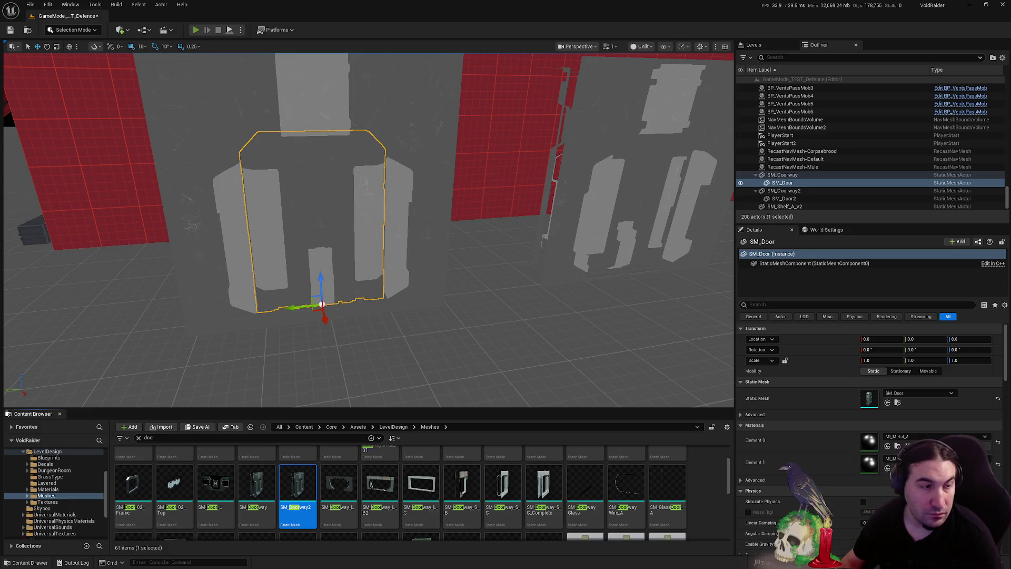
key("alt+p")
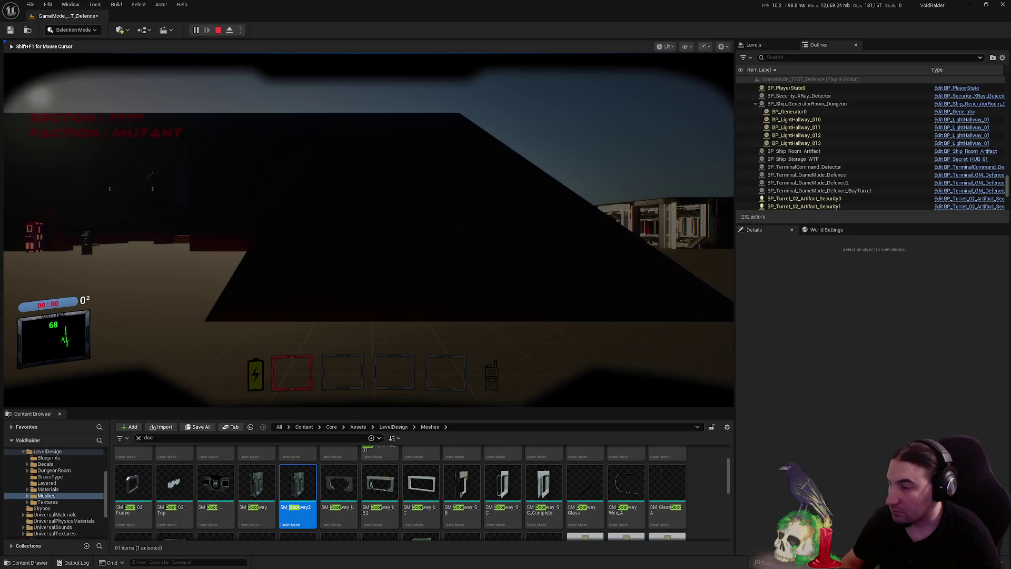
key("w")
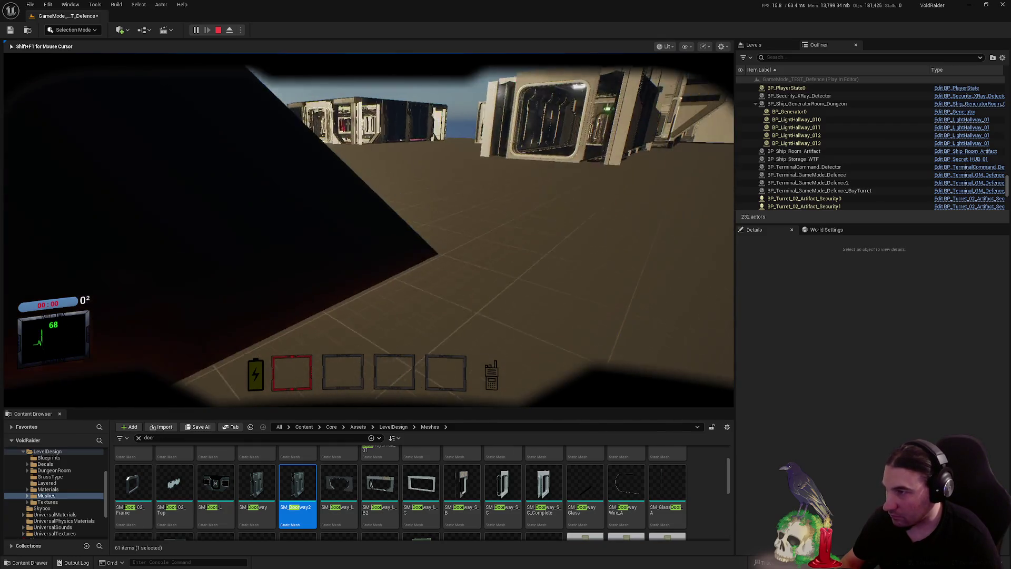
key("w")
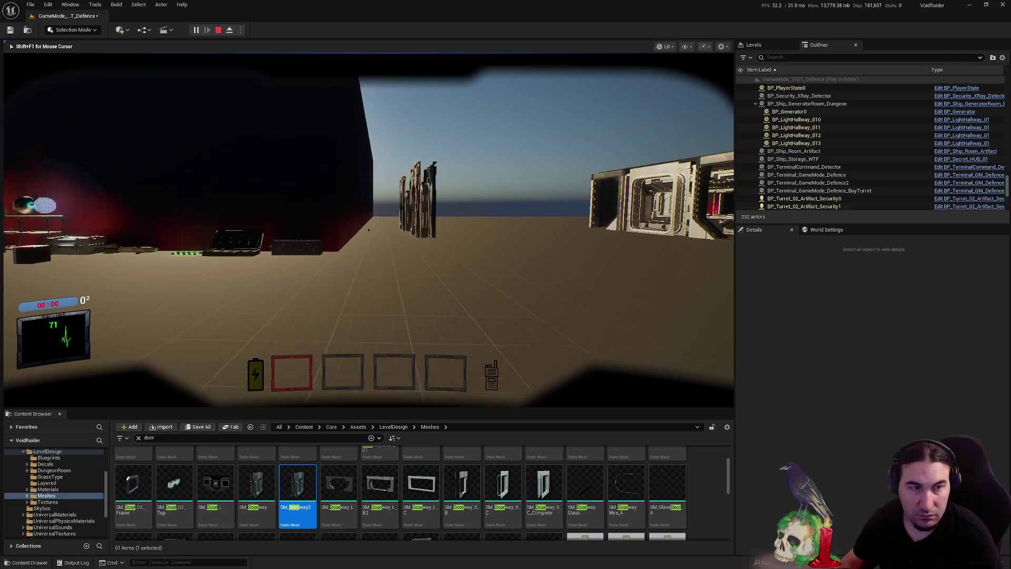
key("w")
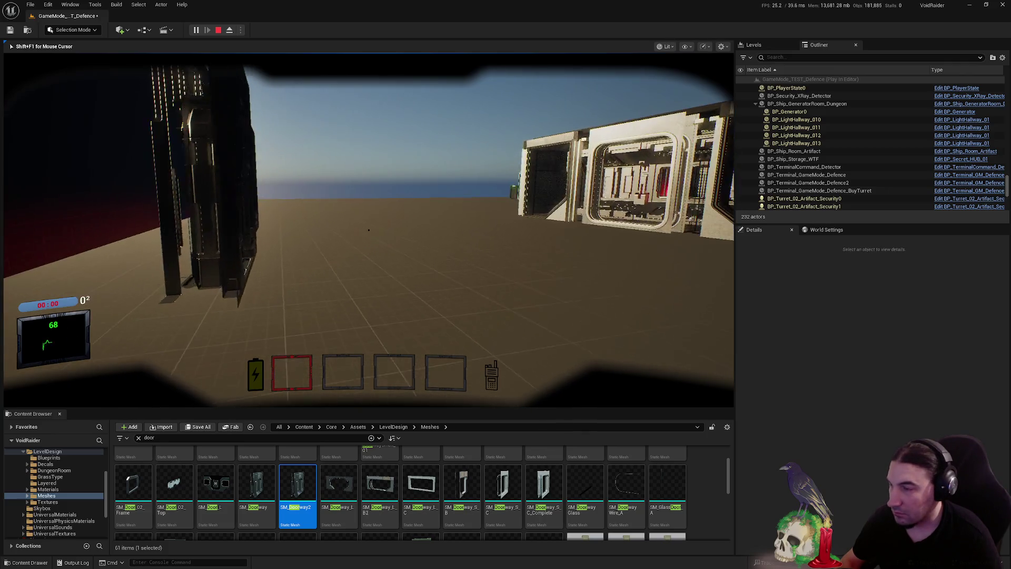
key("s")
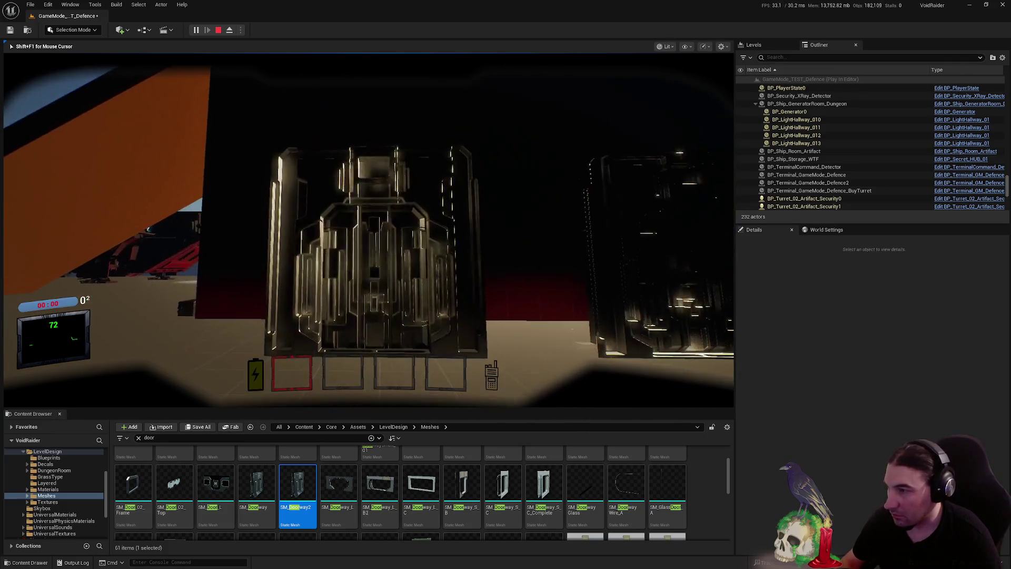
key("w")
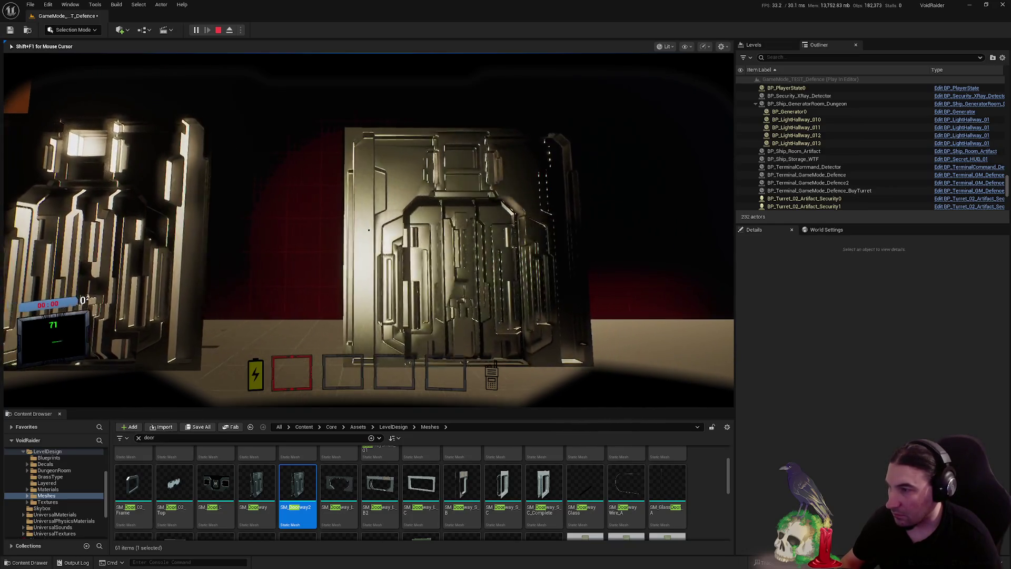
key("w")
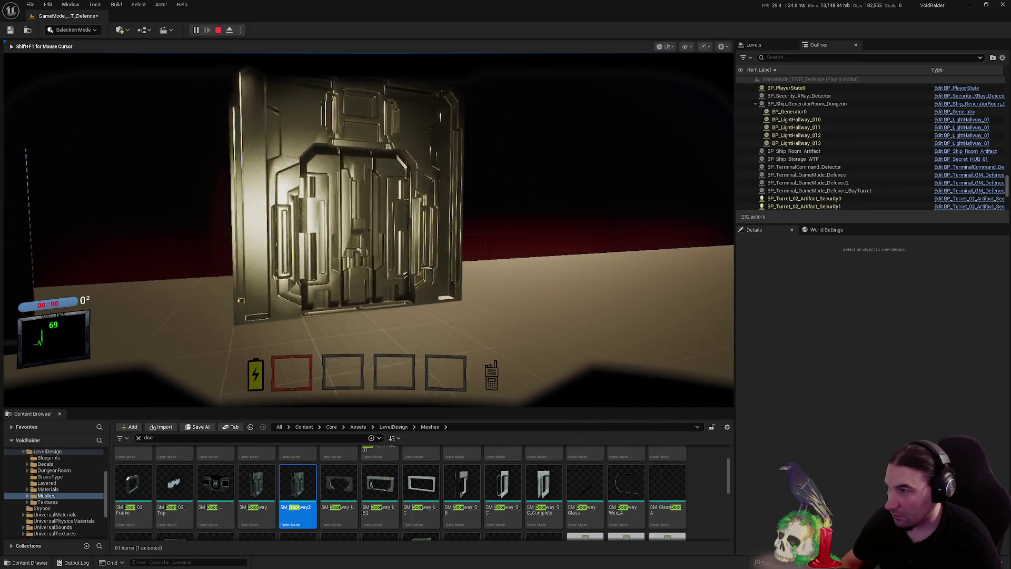
key("s")
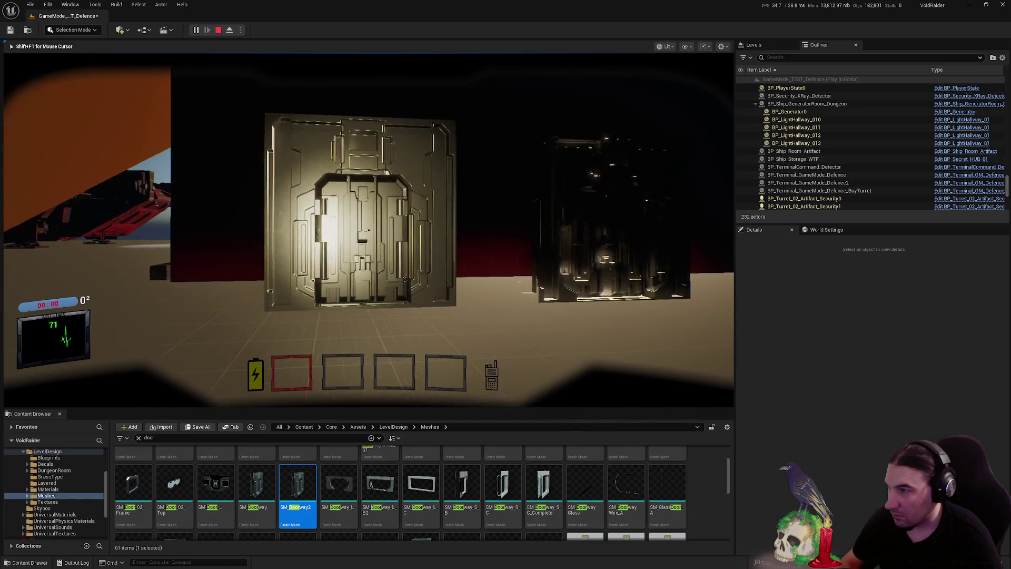
key("d")
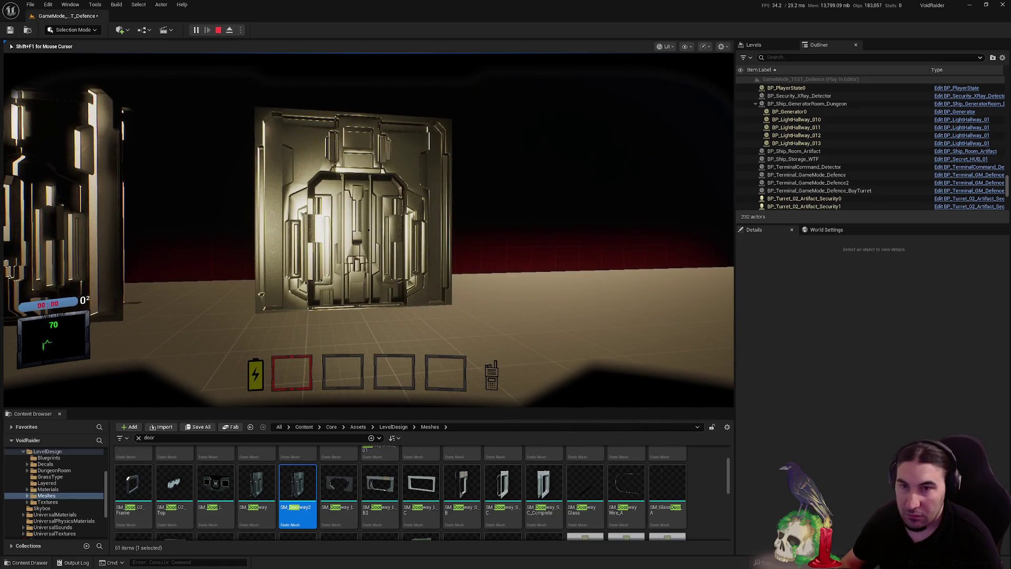
key("a")
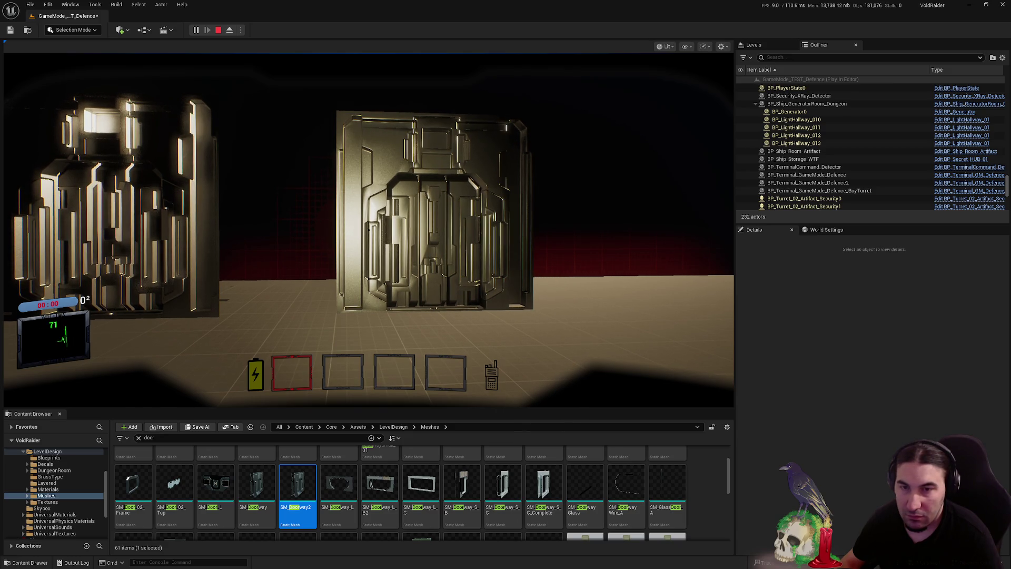
key("super")
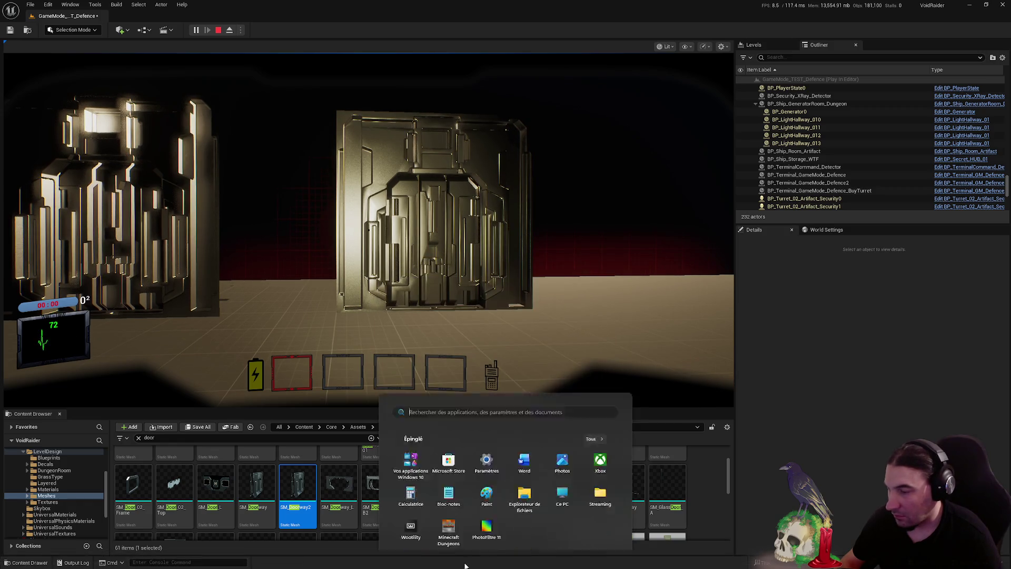
key("super")
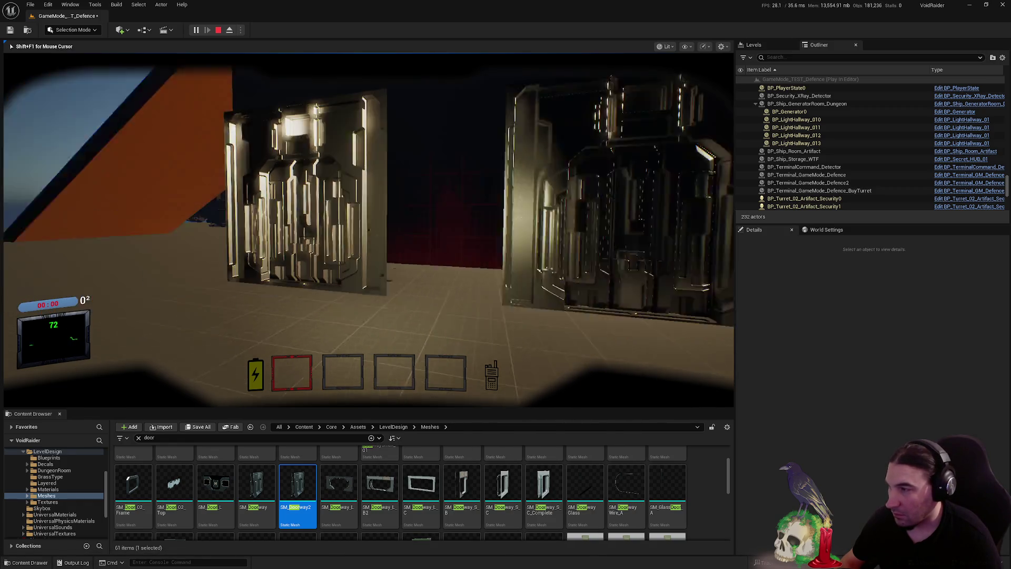
key("w")
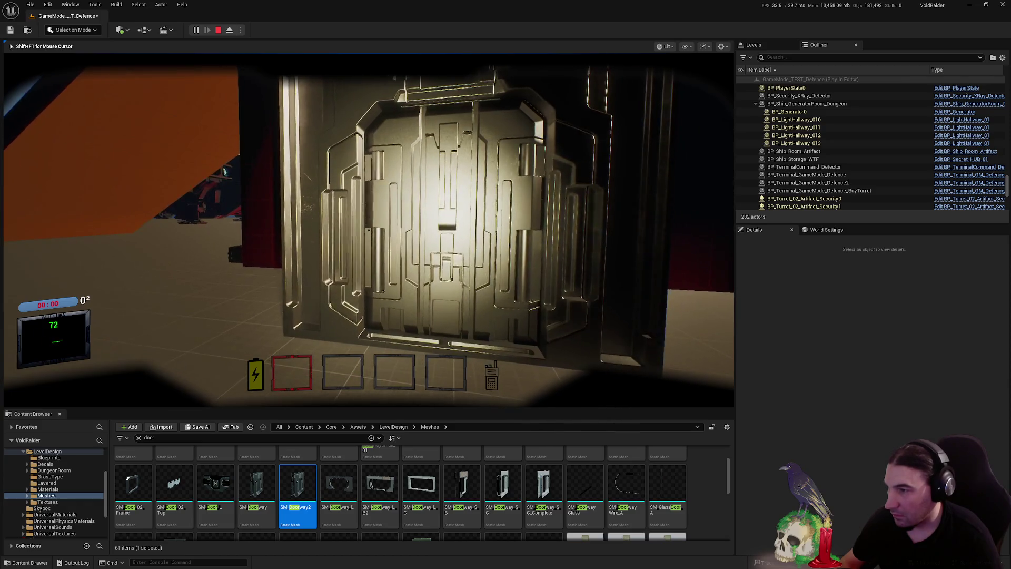
key("a")
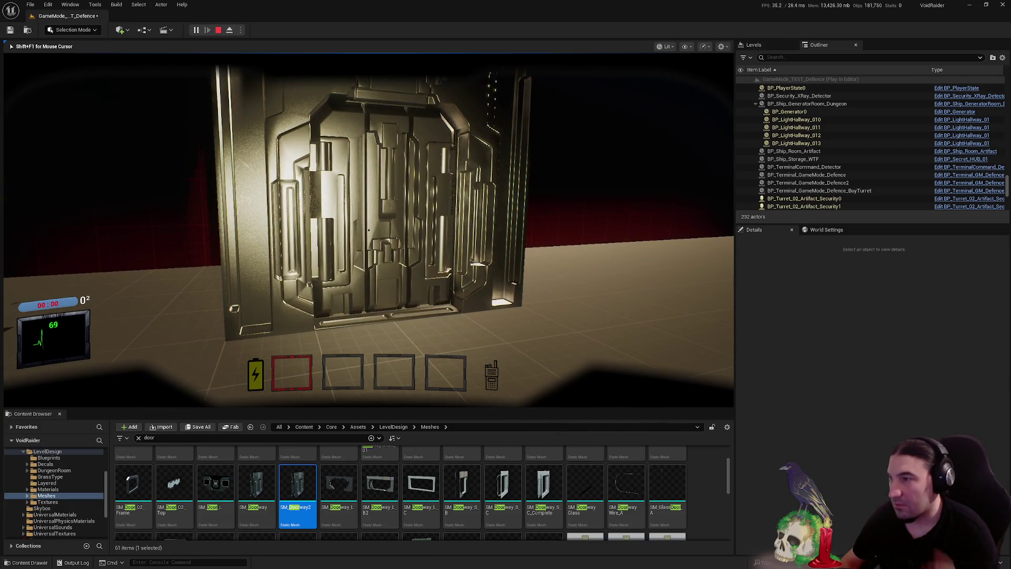
key("w")
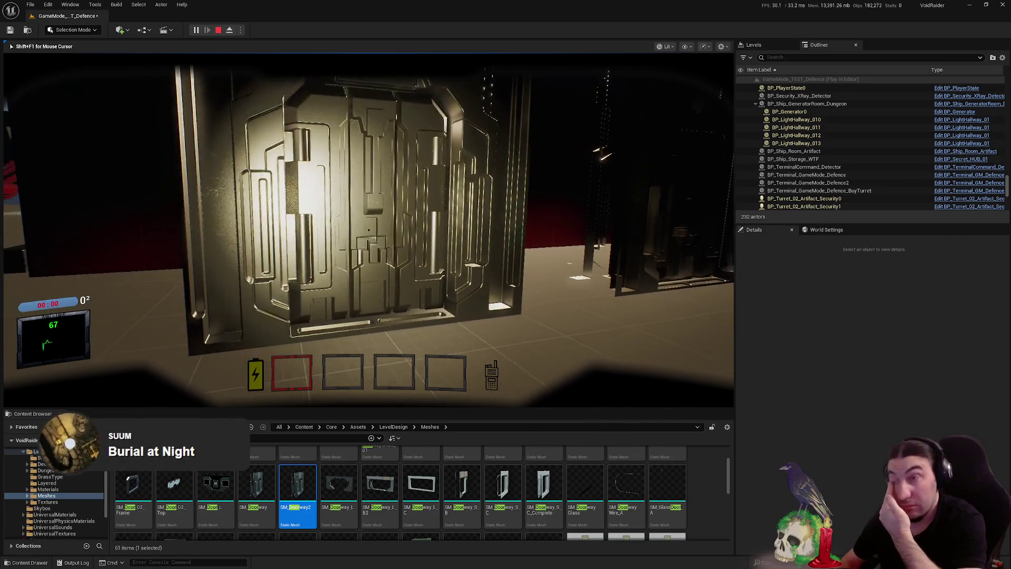
key("Escape")
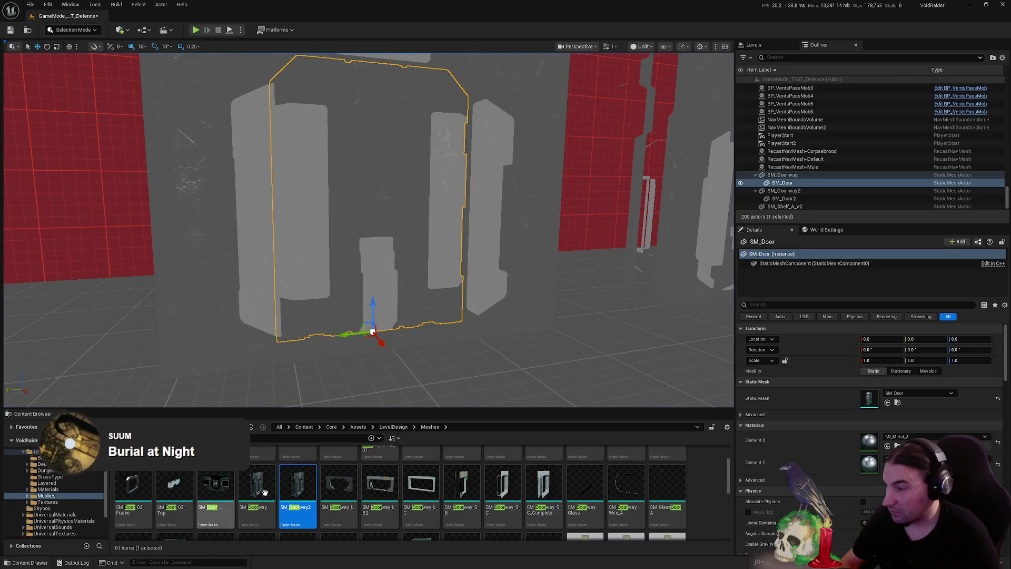
Export SM_Doorway and SM_Door as FBX files to the desktop (Bureau)
left_click(256, 485)
scroll(621, 527, "up", 1)
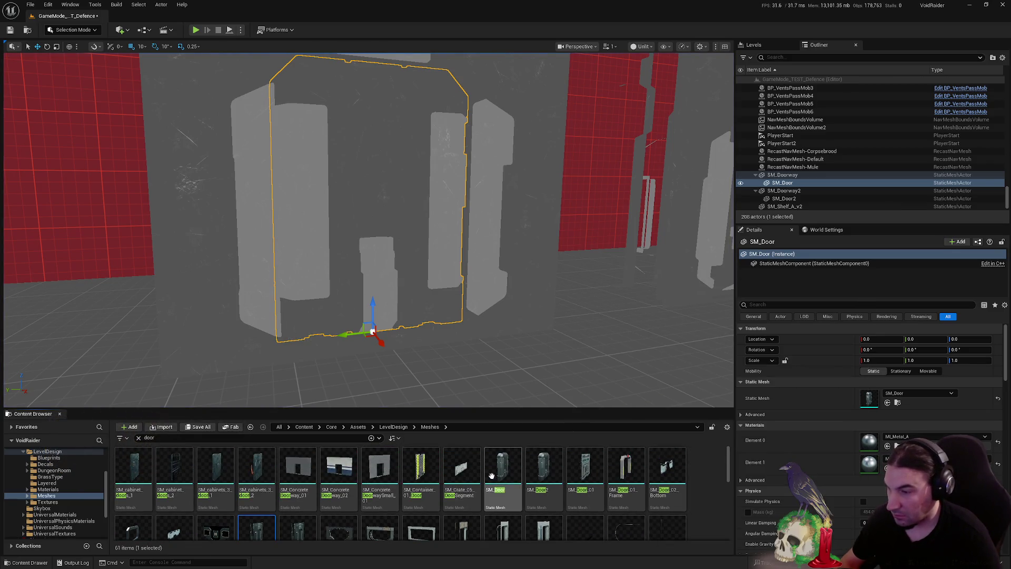
left_click(495, 474, "ctrl")
right_click(495, 474)
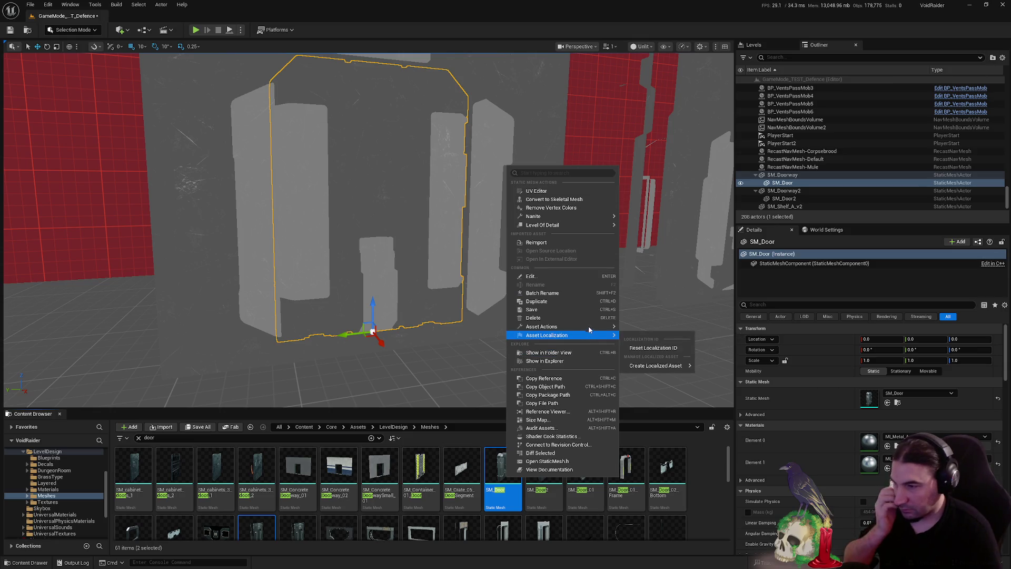
mouse_move(591, 327)
left_click(662, 378)
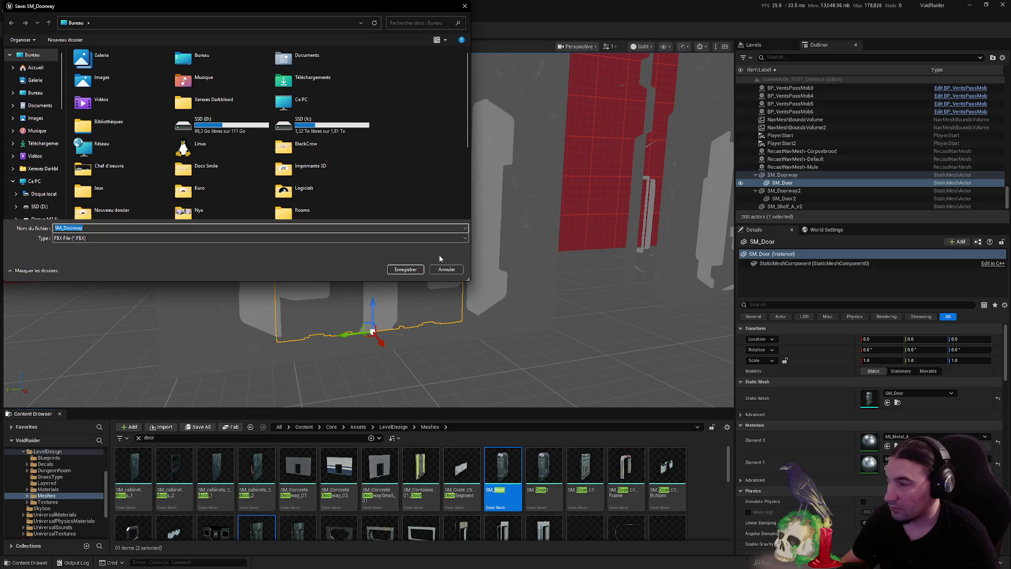
left_click(405, 269)
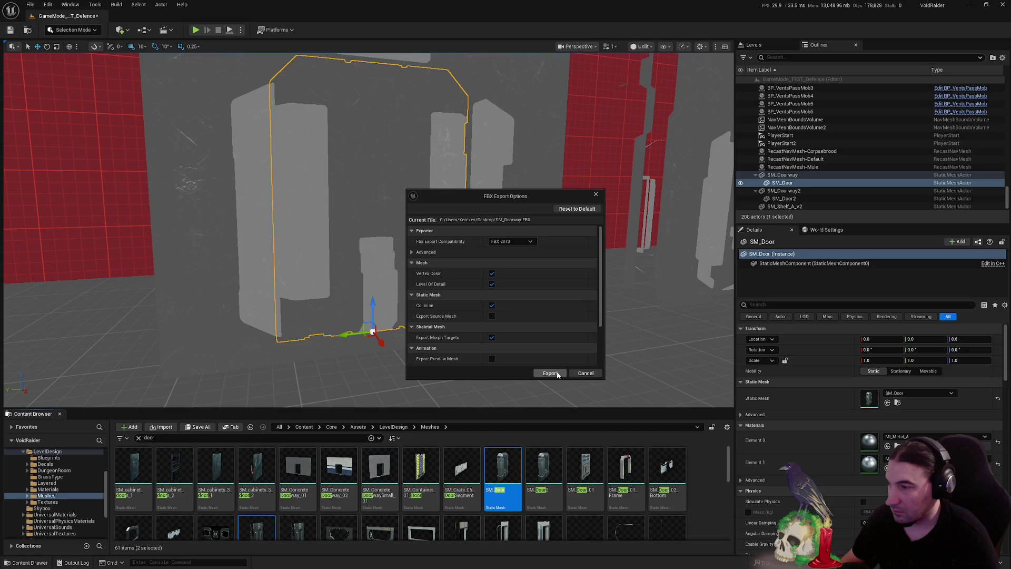
left_click(557, 373)
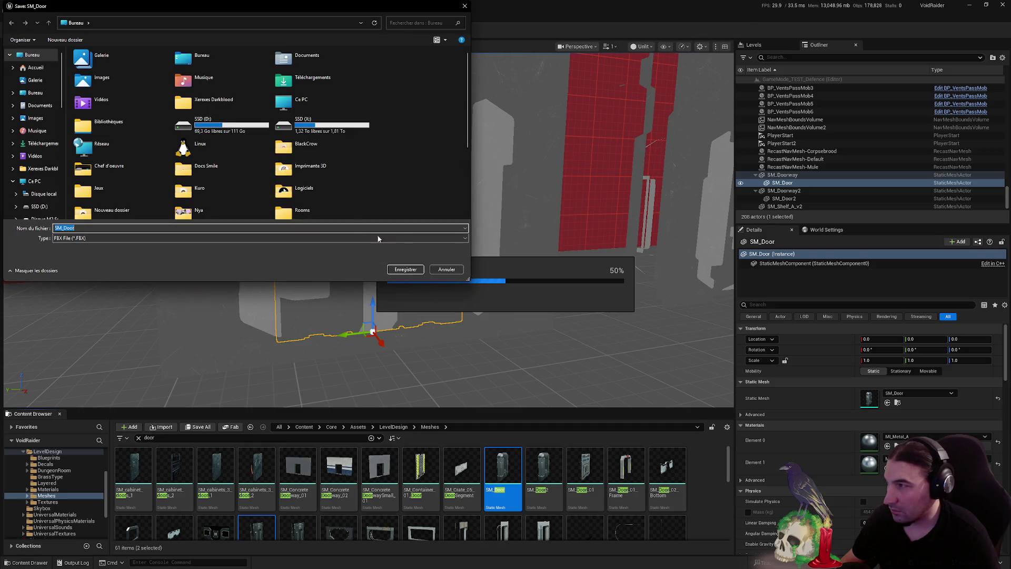
left_click(412, 272)
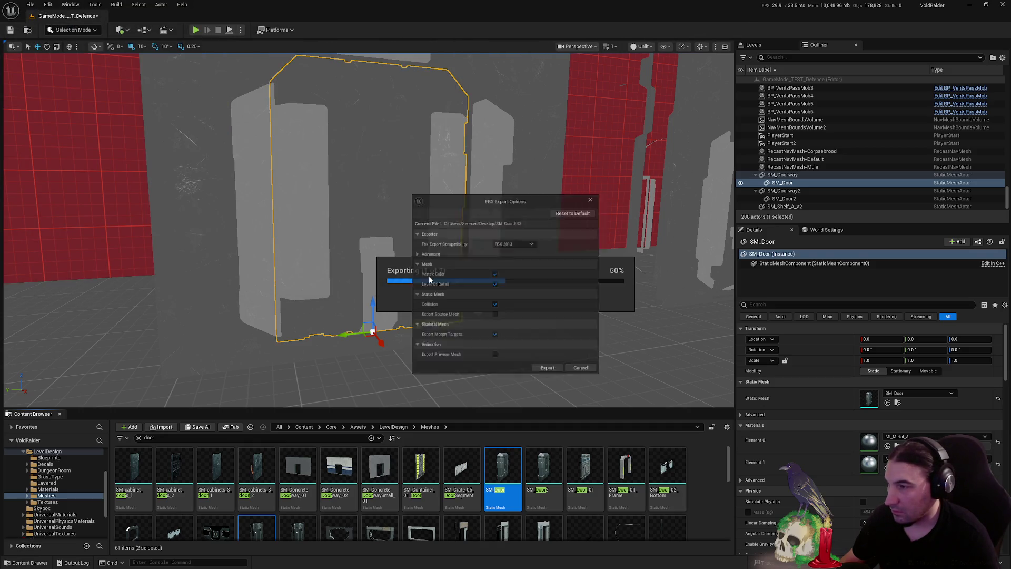
left_click(556, 374)
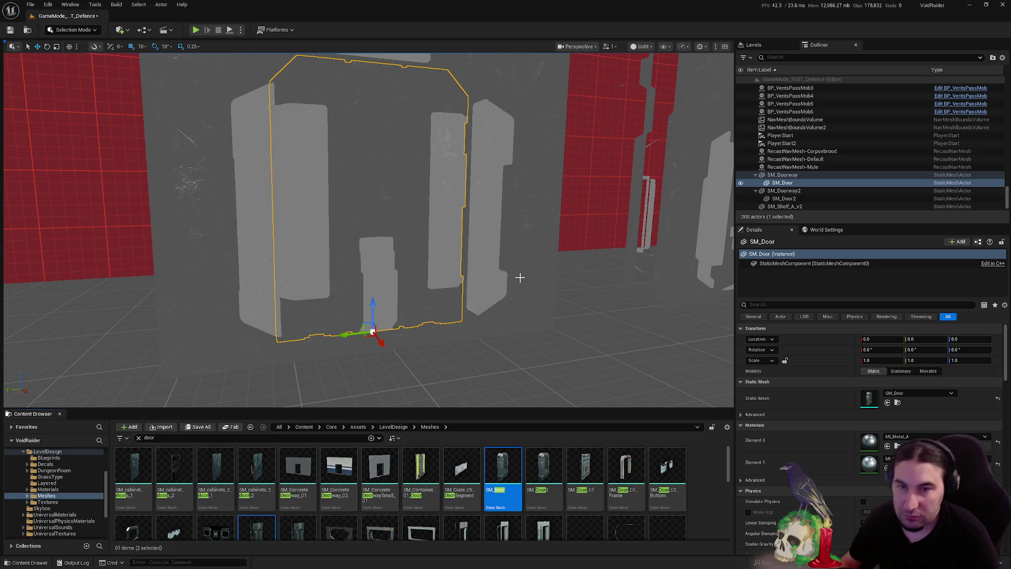
Fly the viewport camera around the placed door and walls, then minimize the editor
key("Right")
key("Up")
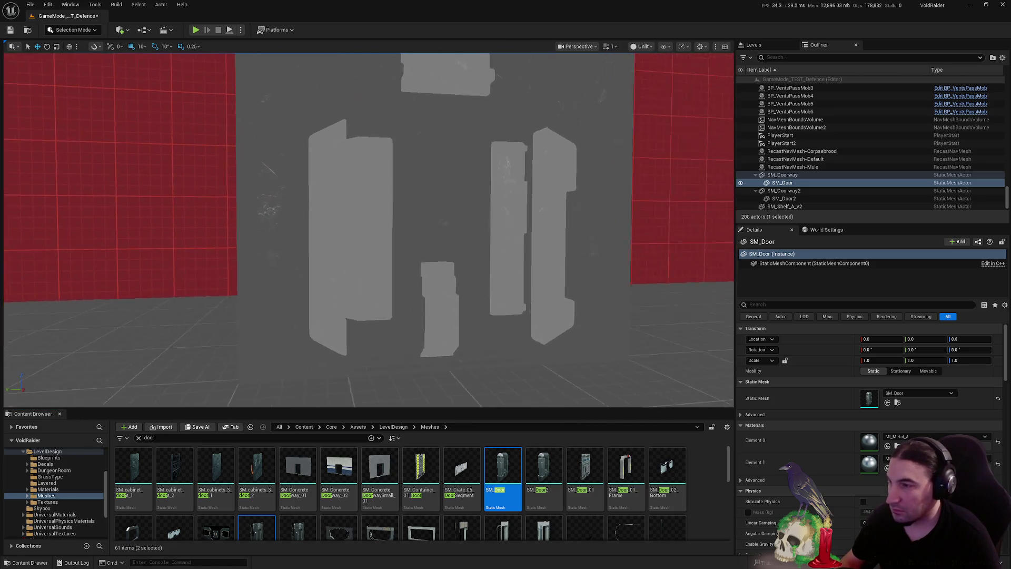
key("Left")
key("Down")
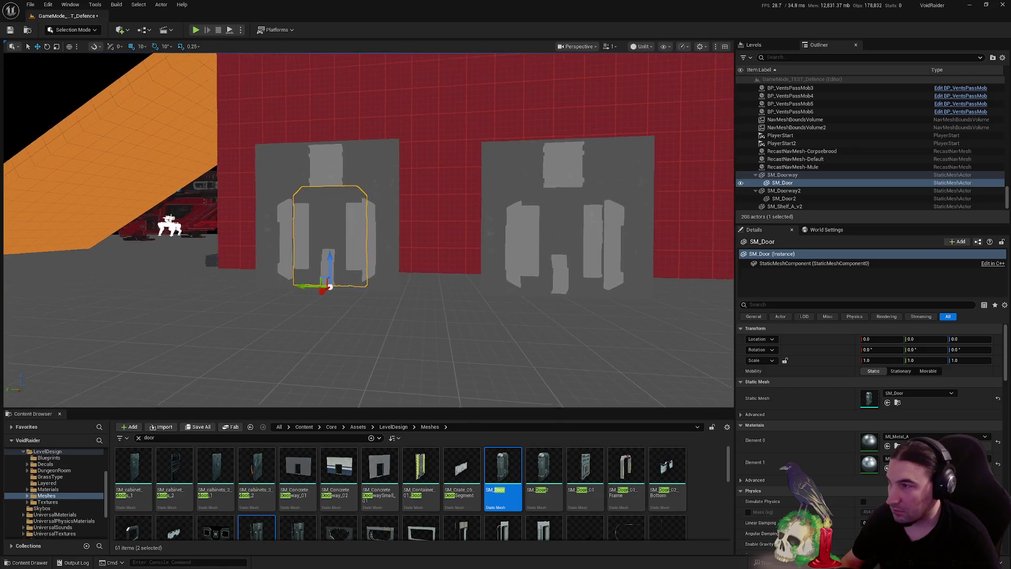
key("Up")
key("super+Down")
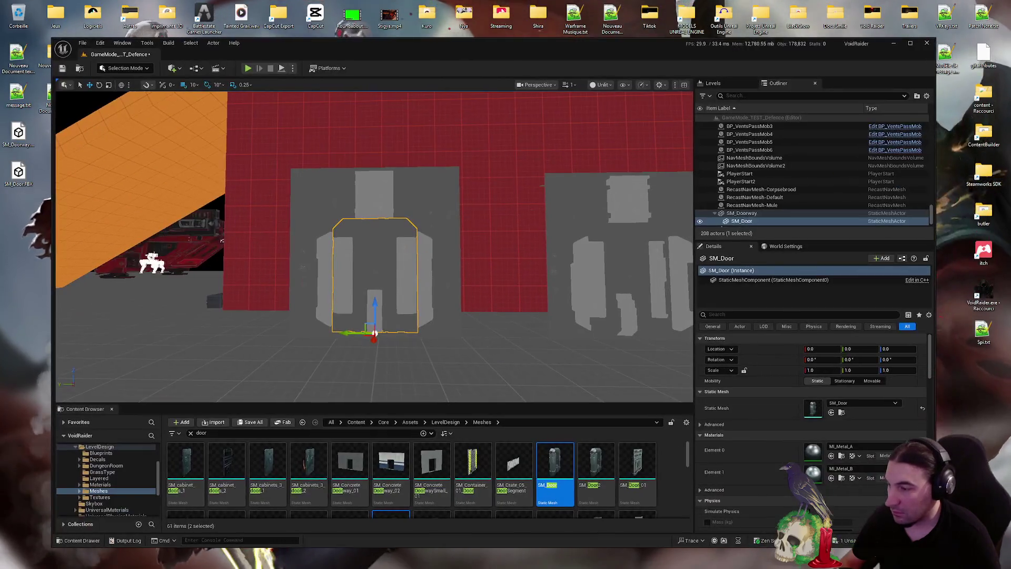
Launch Blender from the Steam library and minimize the Unreal editor
left_click(480, 560)
left_click(474, 513)
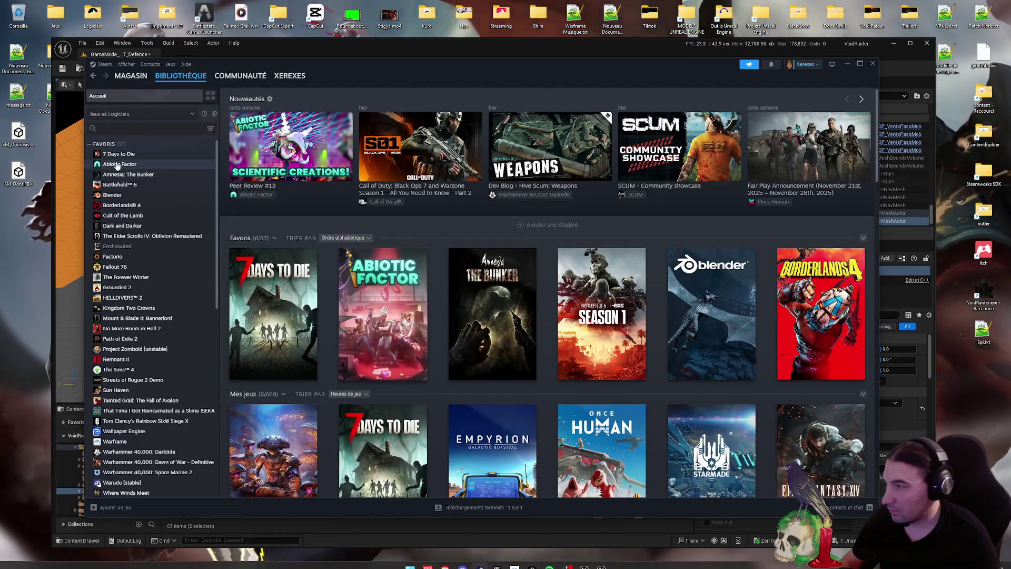
left_click(112, 195)
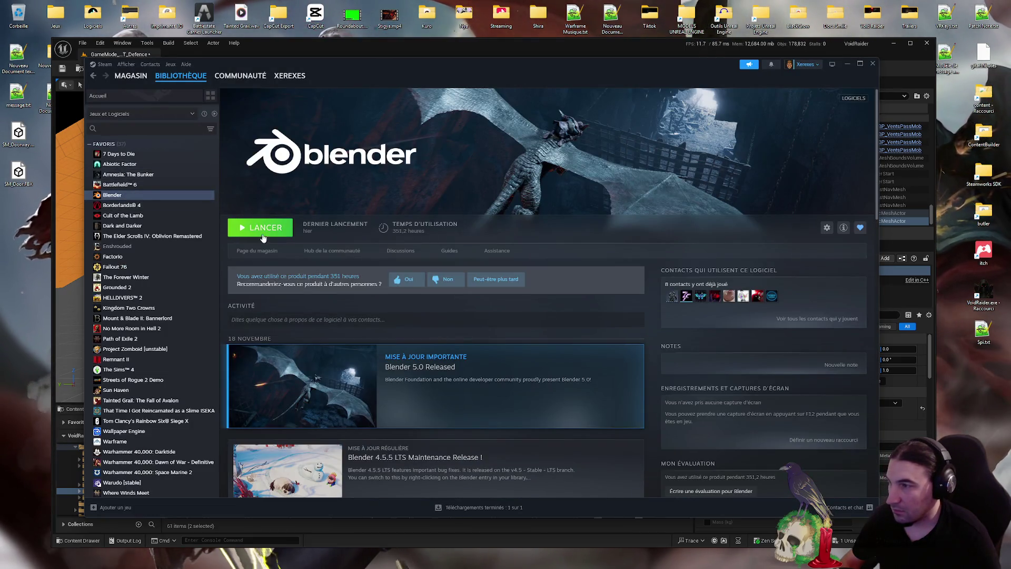
left_click(873, 64)
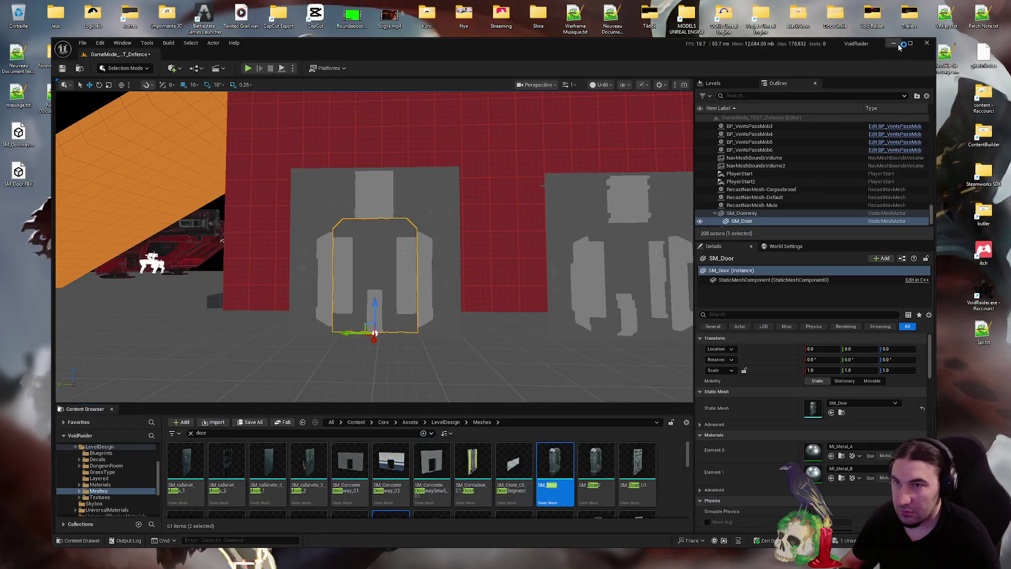
left_click(895, 45)
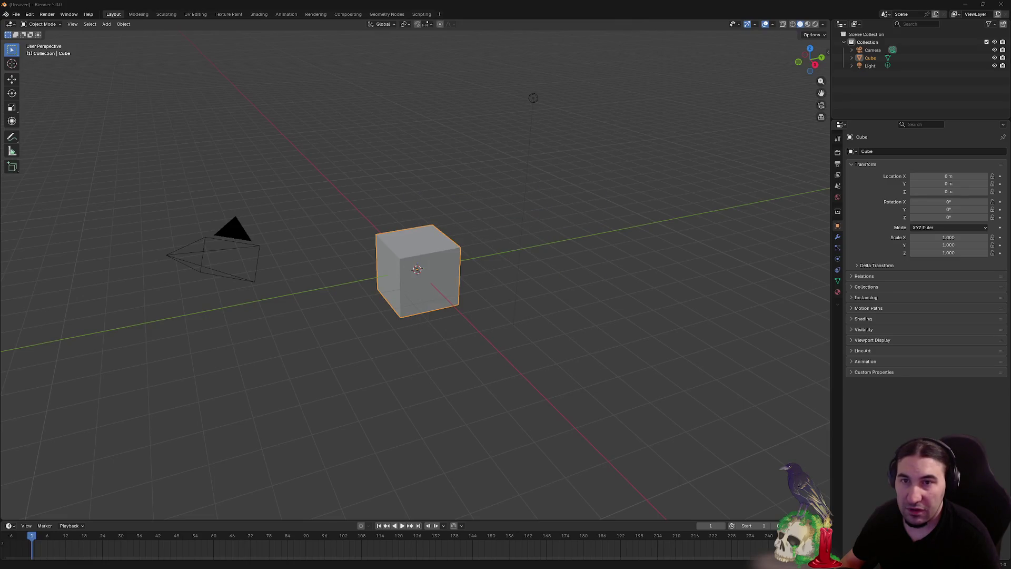
Delete the default camera, cube and light from Blender's scene
key("super")
mouse_move(471, 560)
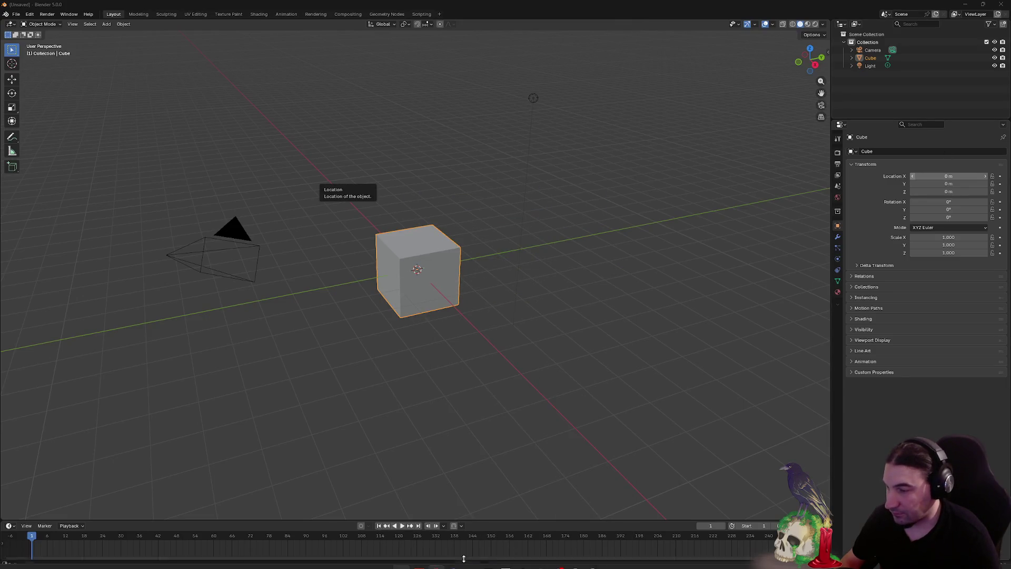
key("Escape")
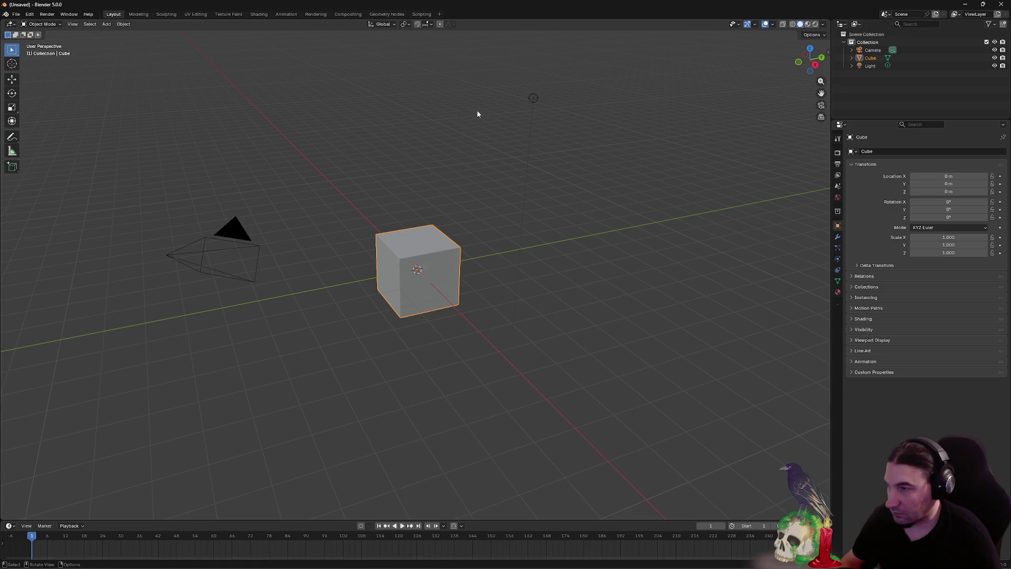
scroll(441, 374, "down", 3)
key("a")
key("Delete")
key("super+Down")
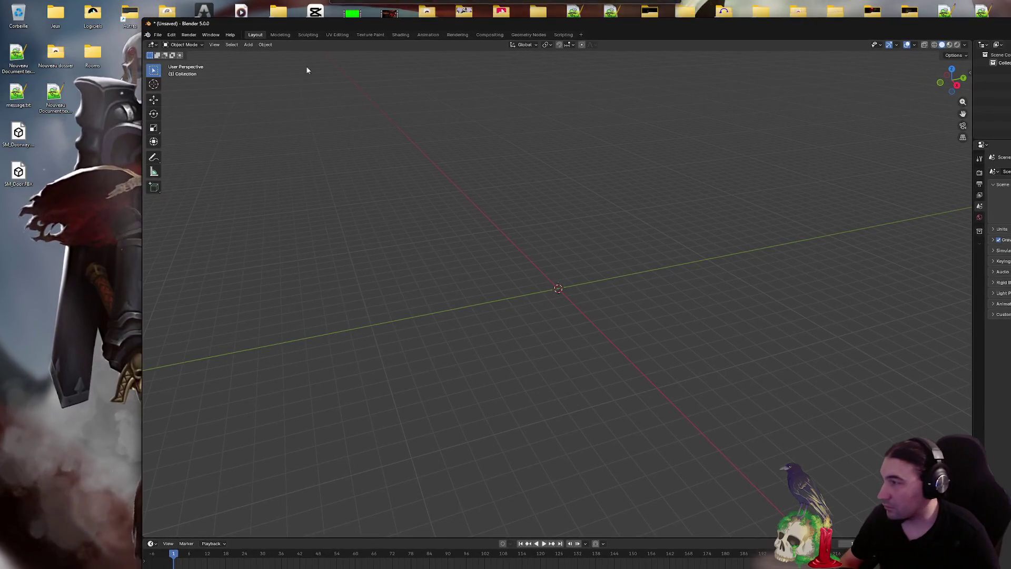
Import SM_Doorway.FBX from the desktop and maximize the Blender window
left_click_drag(19, 134, 440, 227)
left_click(410, 371)
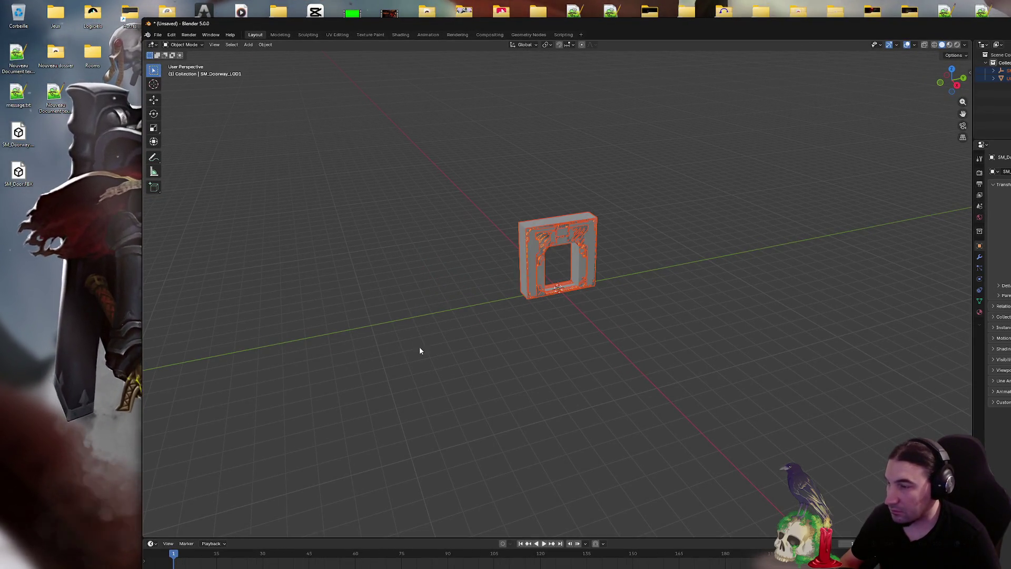
left_click(637, 267)
left_click_drag(713, 24, 665, 15)
double_click(665, 14)
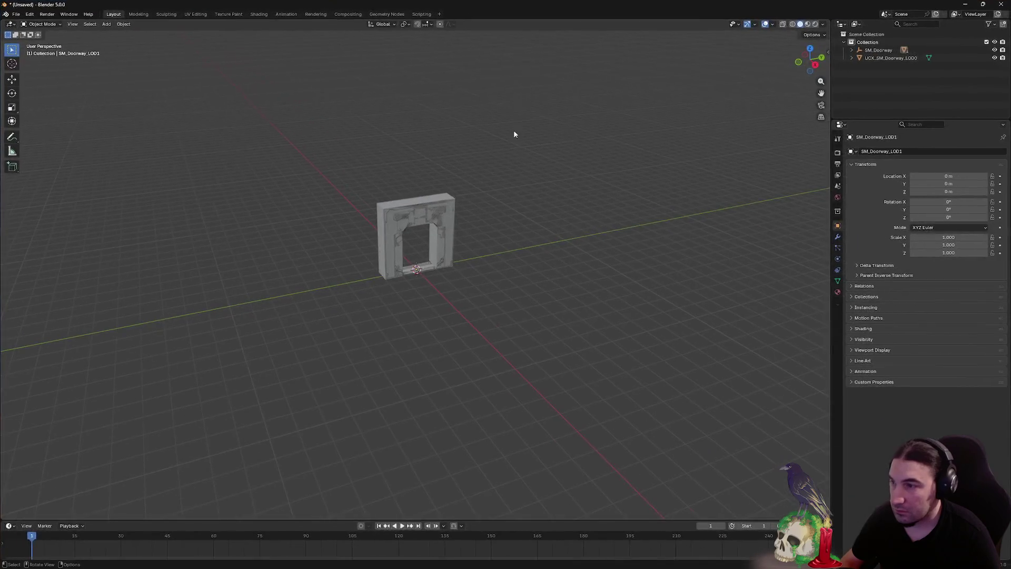
scroll(557, 207, "up", 3)
scroll(577, 248, "up", 4)
left_click_drag(567, 247, 563, 236)
Delete the UCX_SM_Doorway_LOD0 collision mesh and LOD1–LOD3 in the Outliner
left_click(895, 58)
key("Delete")
left_click(852, 51)
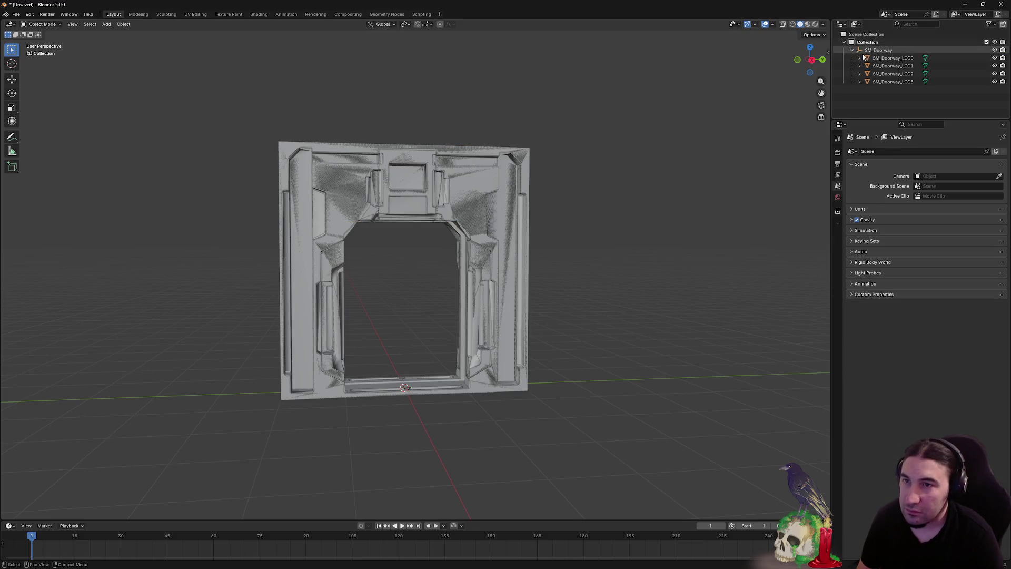
left_click(900, 83)
left_click(902, 67, "shift")
key("Delete")
Select SM_Doorway_LOD0 and orbit around it to inspect, then return to Unreal
mouse_move(312, 284)
left_mouse_down()
mouse_move(329, 291)
mouse_move(290, 288)
mouse_move(363, 292)
mouse_move(349, 287)
mouse_move(466, 337)
mouse_move(499, 285)
mouse_move(532, 291)
left_mouse_up()
left_click(532, 291)
mouse_move(596, 290)
left_mouse_down()
mouse_move(633, 305)
mouse_move(621, 402)
mouse_move(564, 338)
mouse_move(610, 269)
mouse_move(586, 279)
mouse_move(431, 290)
mouse_move(482, 291)
mouse_move(463, 302)
left_mouse_up()
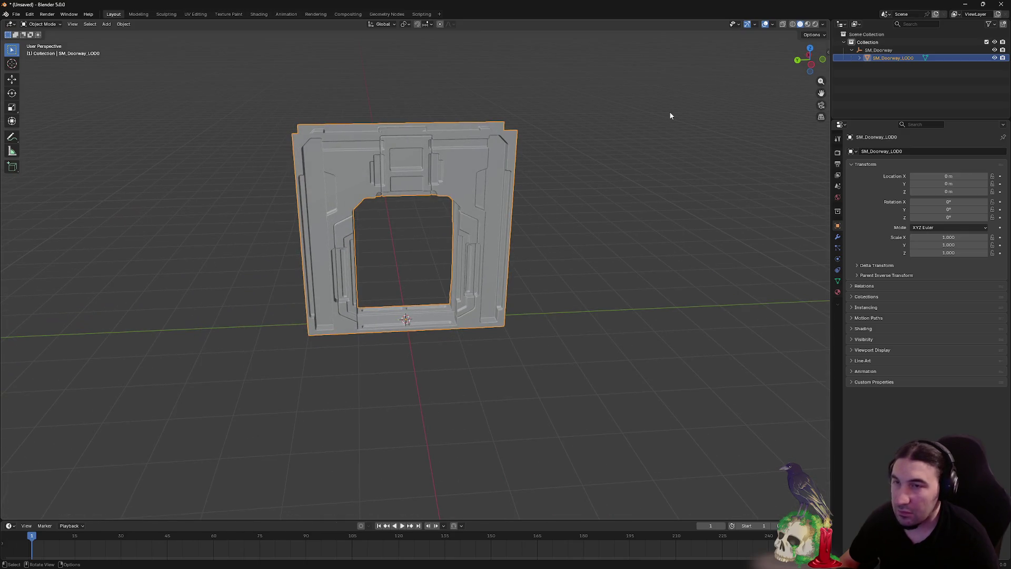
mouse_move(435, 167)
left_mouse_down()
mouse_move(527, 168)
mouse_move(533, 153)
left_mouse_up()
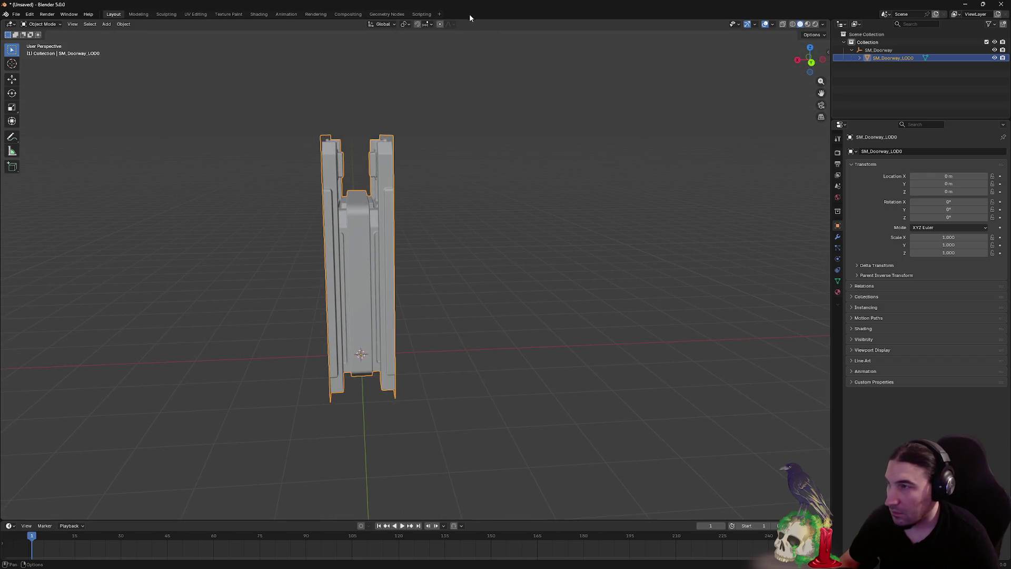
mouse_move(417, 5)
left_mouse_down()
mouse_move(485, 30)
mouse_move(368, 58)
mouse_move(384, 393)
mouse_move(386, 161)
mouse_move(428, 17)
left_mouse_up()
key("super")
left_click(261, 299)
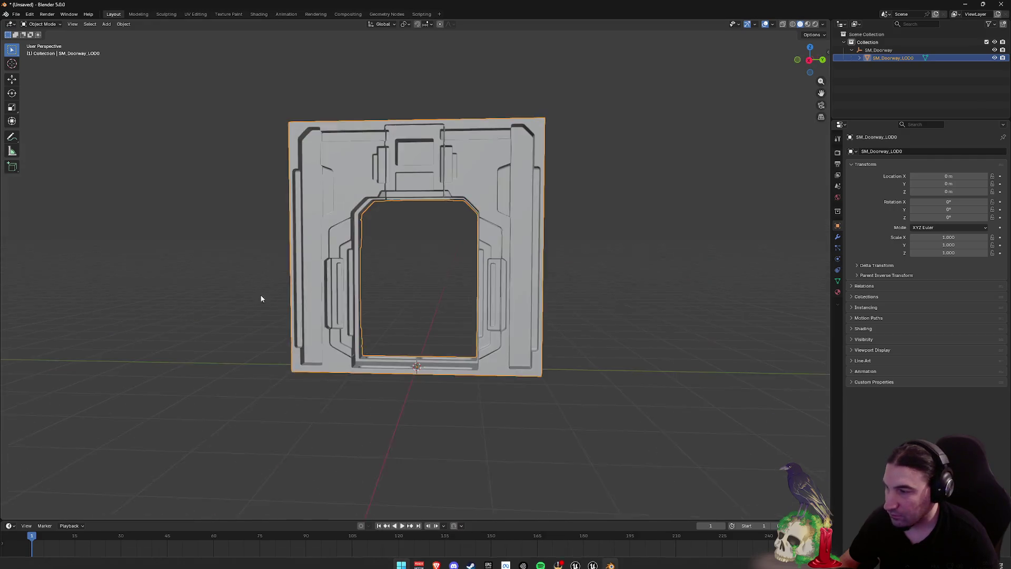
key("super")
mouse_move(373, 345)
left_mouse_down()
mouse_move(285, 292)
mouse_move(214, 311)
mouse_move(208, 302)
mouse_move(352, 255)
left_mouse_up()
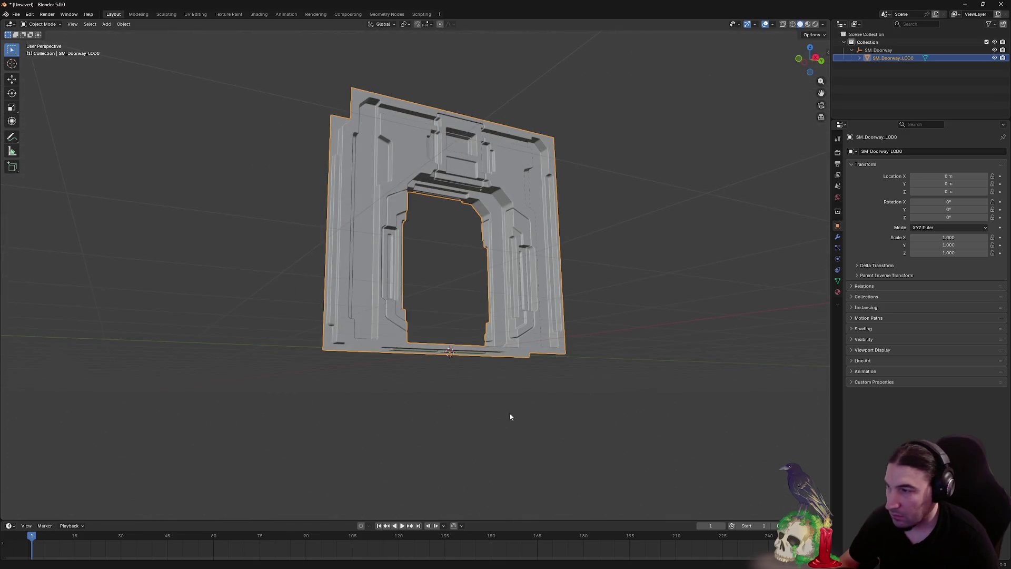
key("super")
mouse_move(576, 559)
left_click(557, 538)
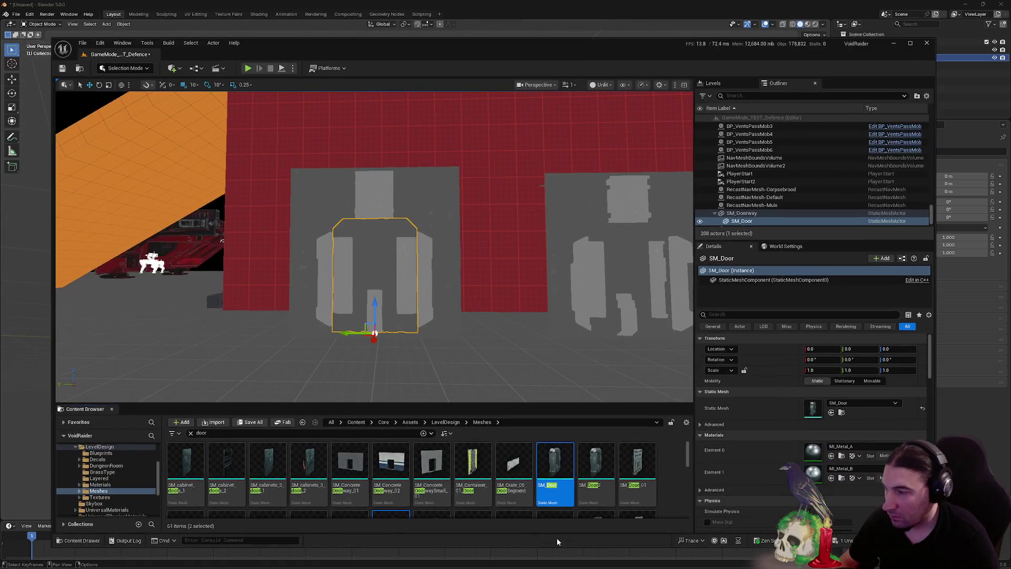
Export SM_Doorway2 as an FBX to the desktop (Bureau) and minimize Unreal
scroll(575, 491, "down", 2)
right_click(441, 469)
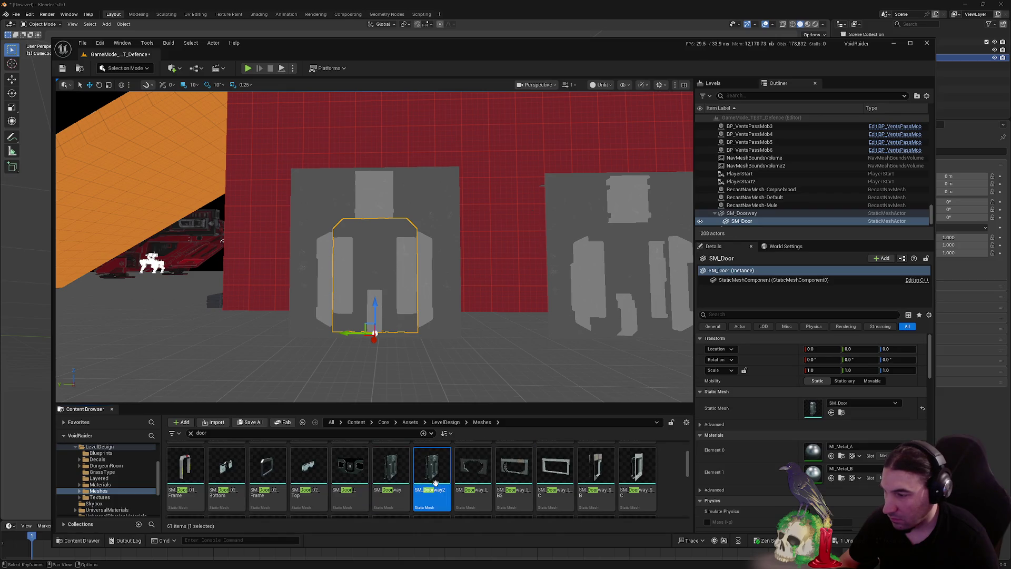
mouse_move(526, 331)
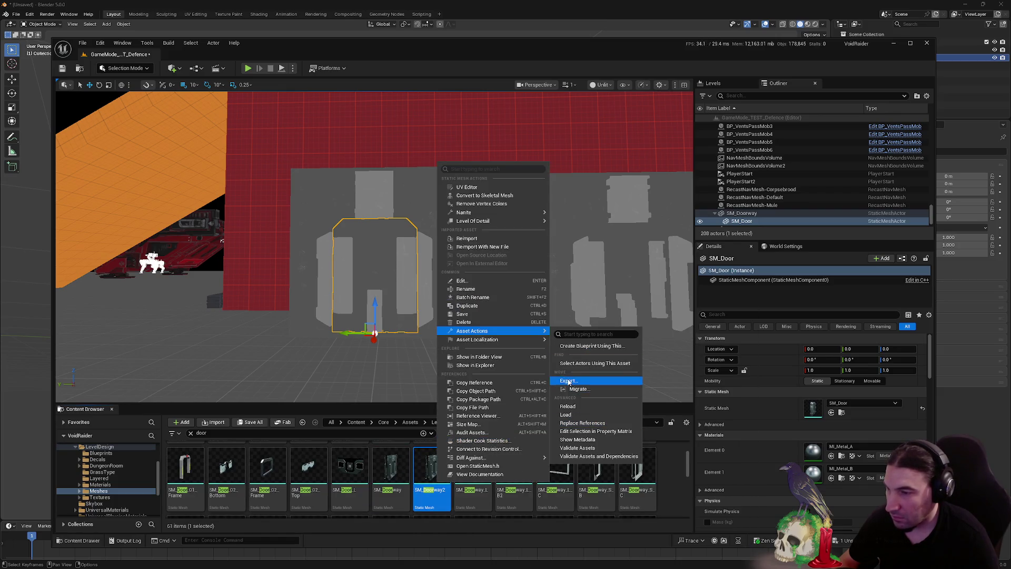
left_click(550, 390)
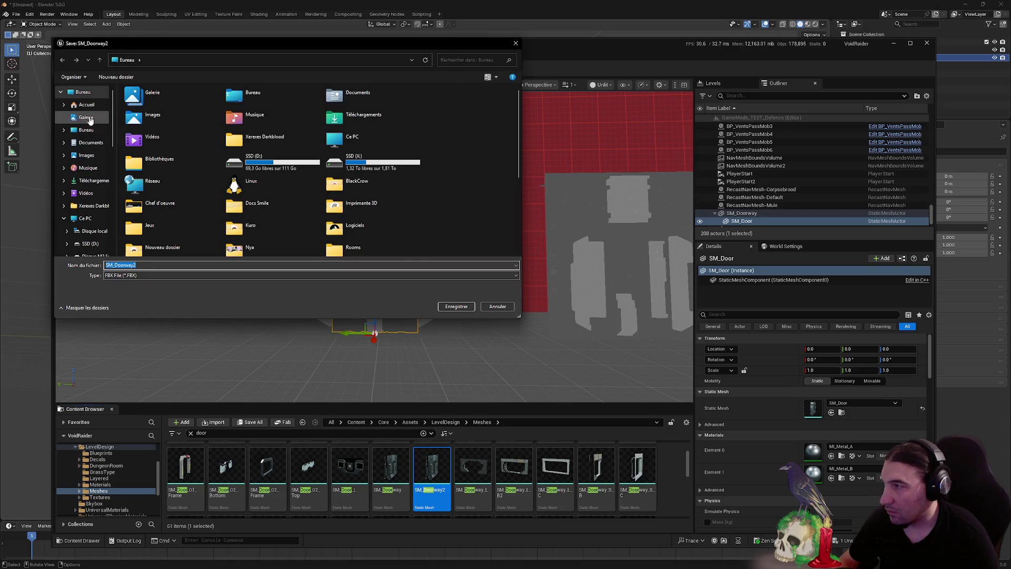
left_click(456, 306)
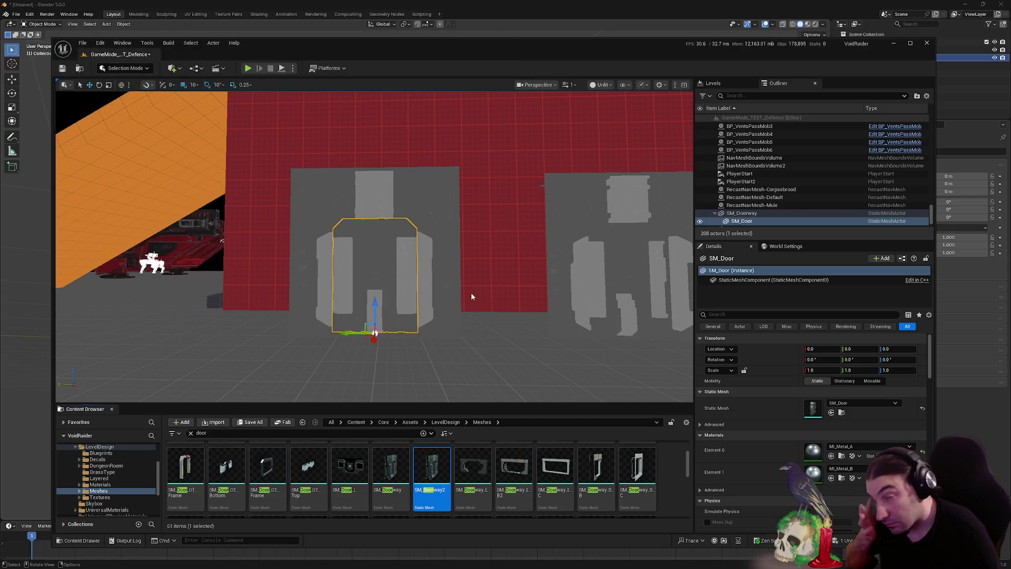
left_click(550, 374)
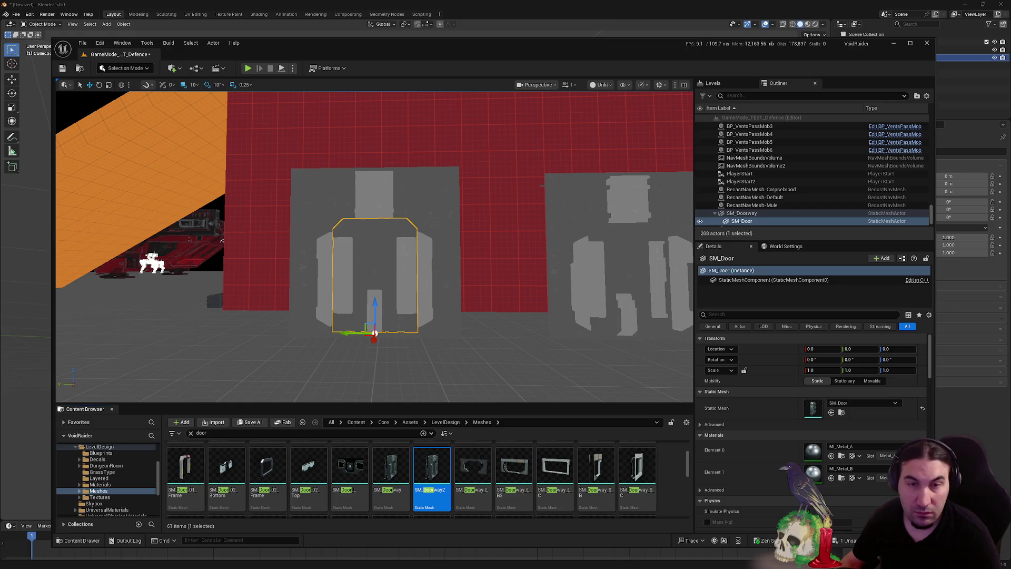
left_click(895, 43)
Collapse the extra viewport and Dope Sheet, then in Layout enlarge the timeline and face the doorway
left_click(286, 13)
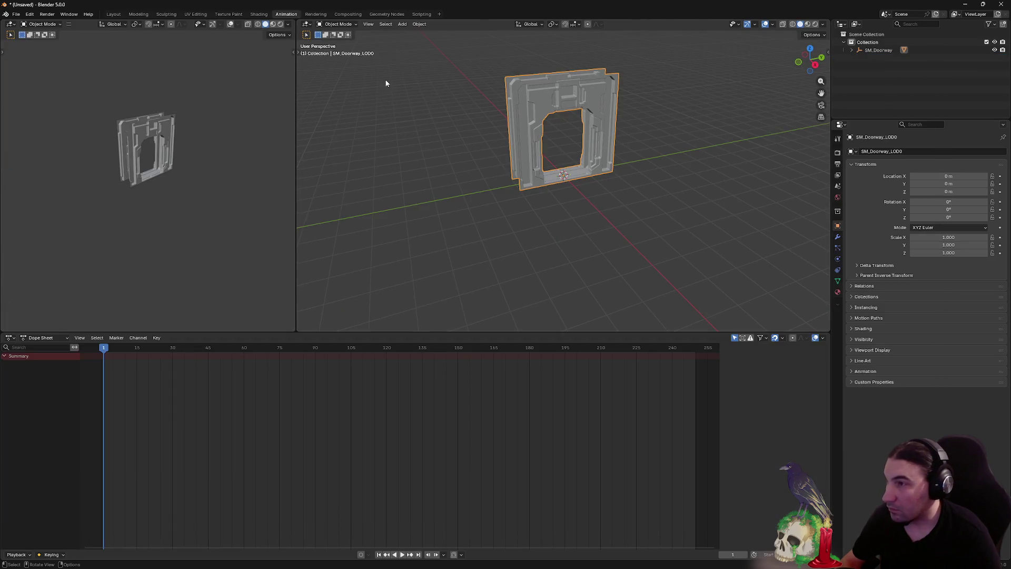
left_click_drag(296, 46, 2, 50)
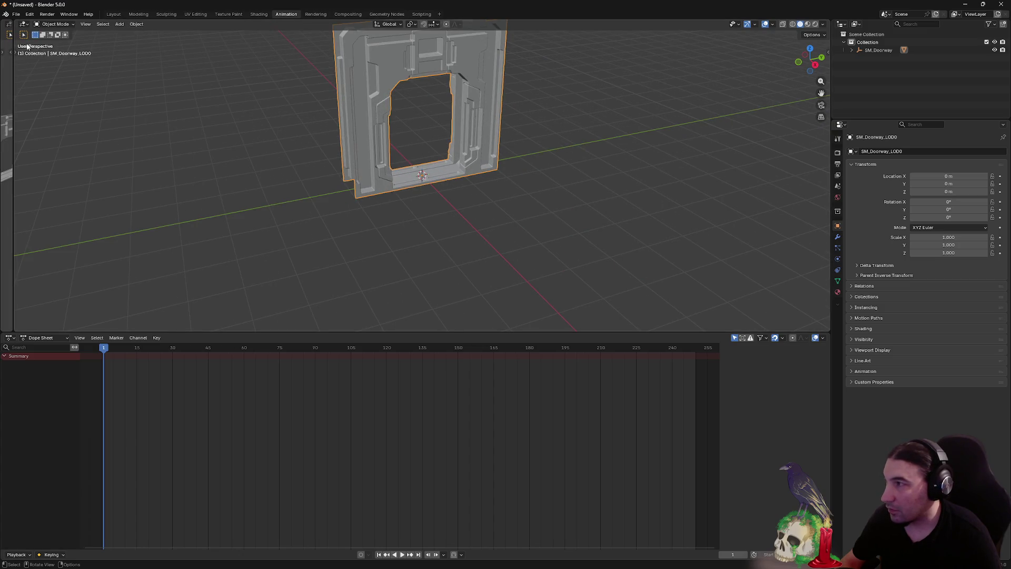
left_click_drag(12, 47, 373, 48)
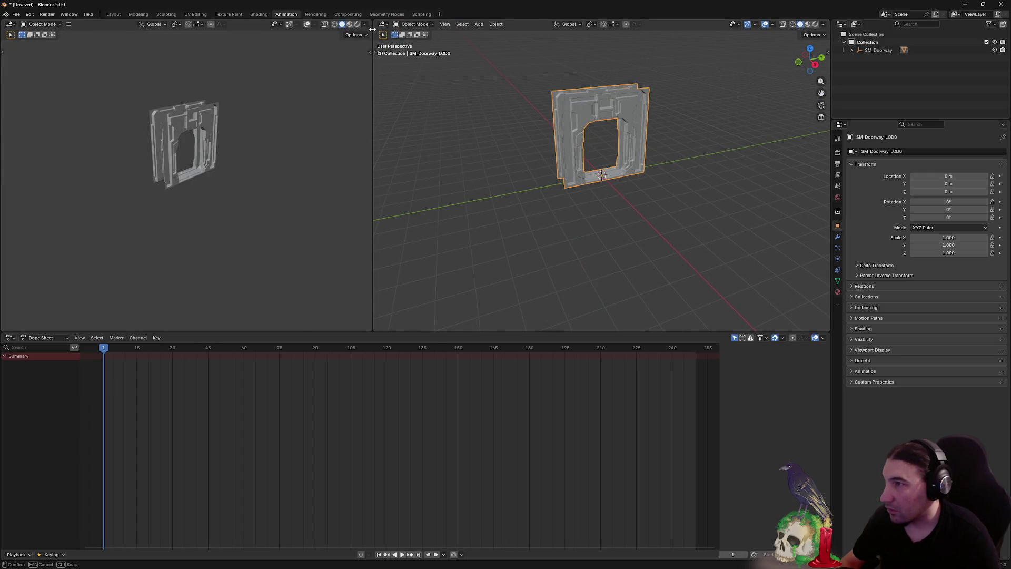
left_click_drag(372, 29, 2, 69)
left_click_drag(424, 332, 421, 550)
left_click(114, 15)
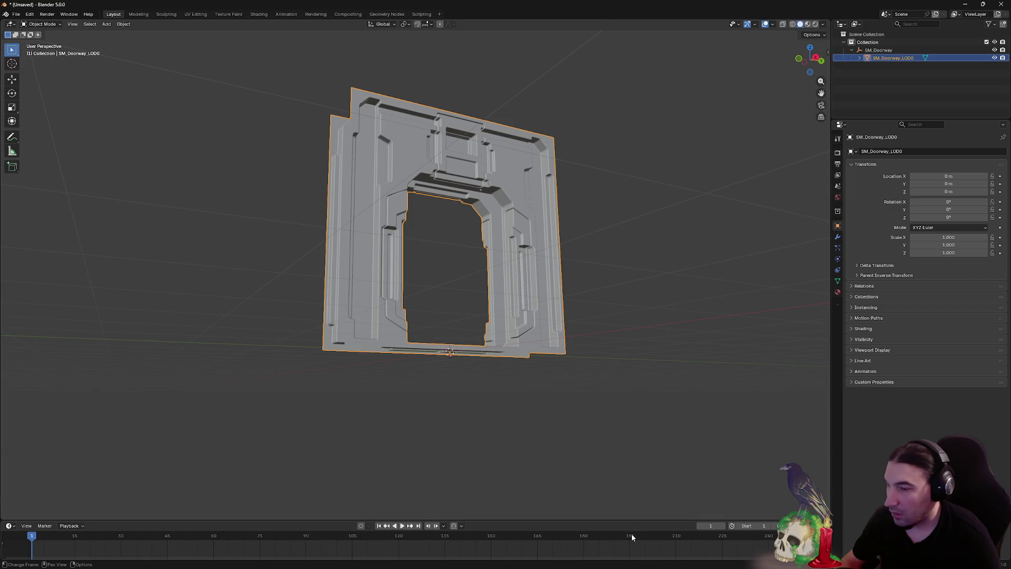
left_click_drag(641, 520, 639, 459)
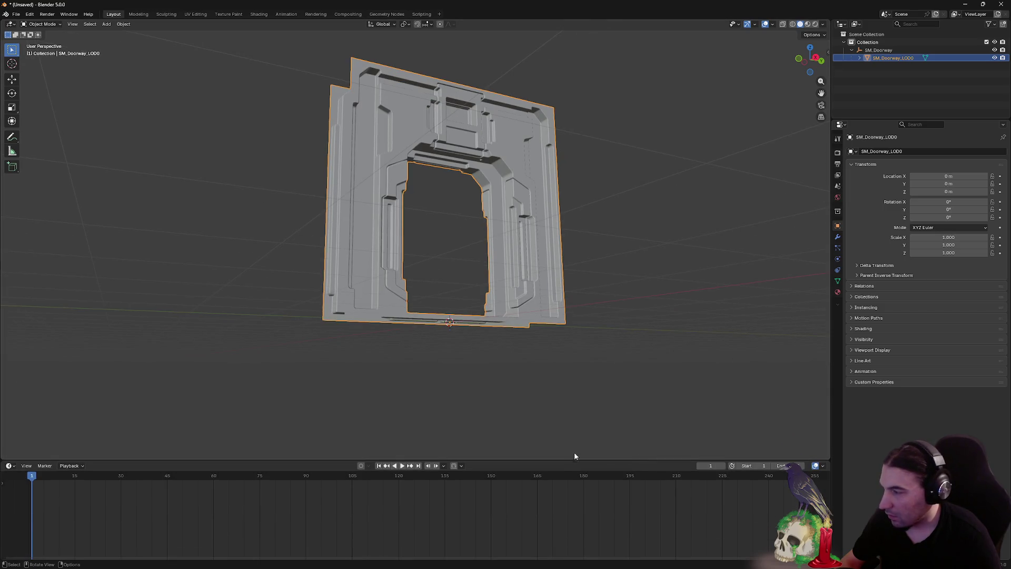
mouse_move(590, 112)
left_mouse_down()
mouse_move(657, 176)
mouse_move(631, 205)
left_mouse_up()
mouse_move(537, 3)
left_mouse_down()
mouse_move(665, 20)
mouse_move(664, 32)
mouse_move(676, 12)
left_mouse_up()
Import SM_Doorway2.FBX into the Blender scene
left_click_drag(309, 223, 401, 207)
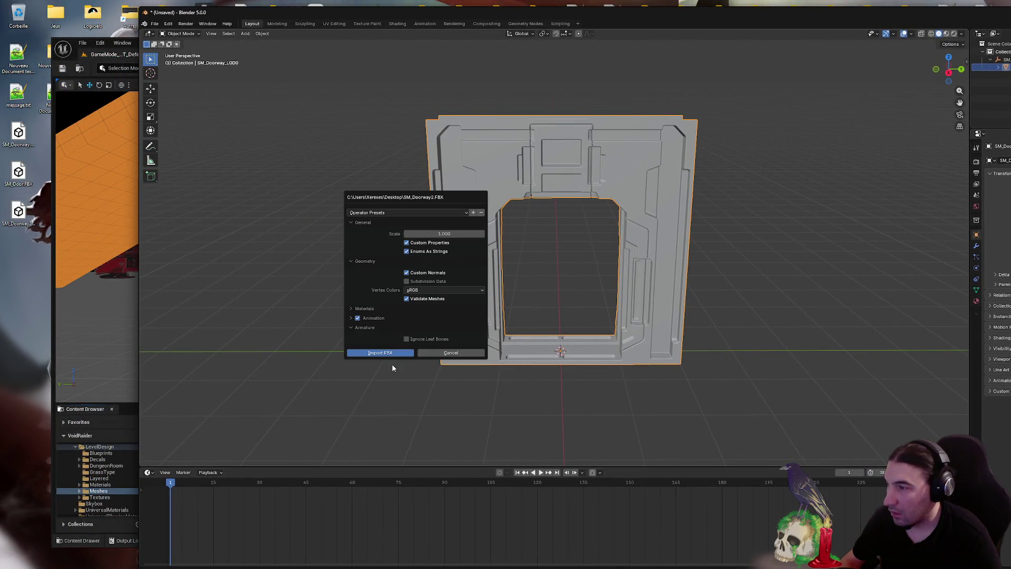
left_click(380, 355)
double_click(683, 11)
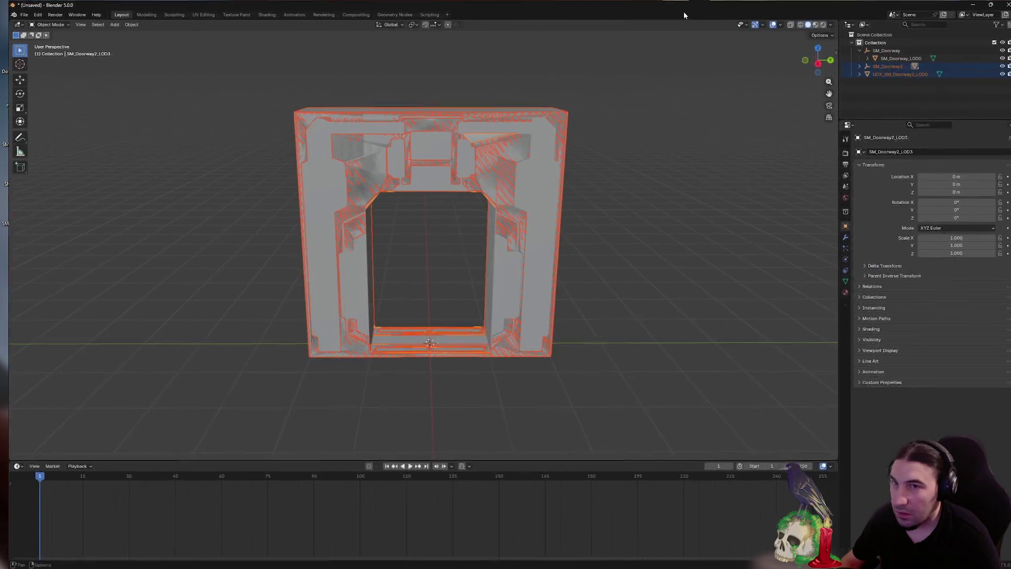
Delete SM_Doorway2's LOD1–LOD3 meshes, keeping only SM_Doorway2_LOD0
left_click(890, 82)
left_click(882, 66)
left_click(851, 66)
left_click(900, 98)
left_click(908, 81, "shift")
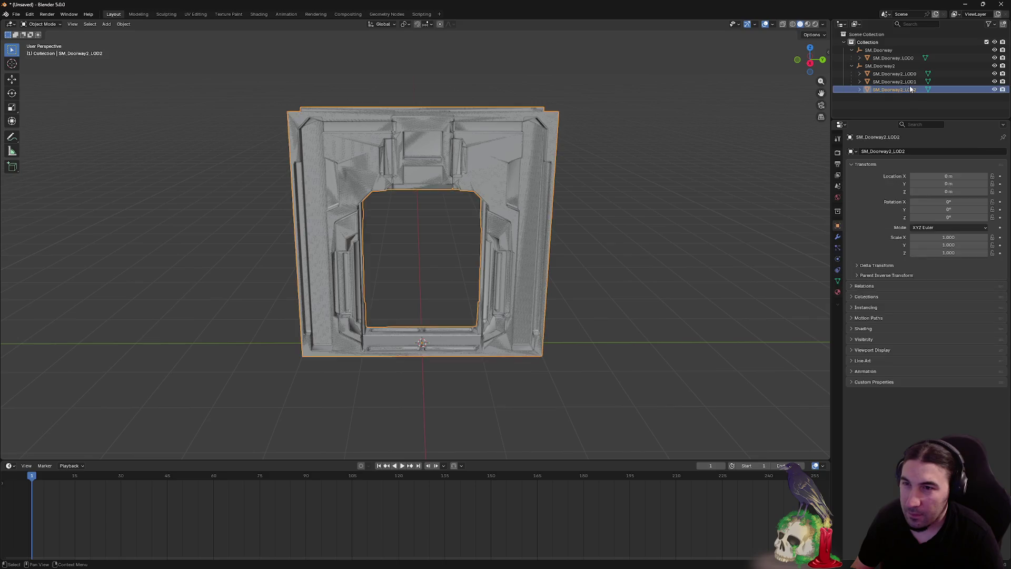
key("Delete")
Compare SM_Doorway2_LOD0 with SM_Doorway_LOD0 by toggling visibility, then select SM_Doorway2_LOD0 for modeling
left_click_drag(602, 144, 662, 131)
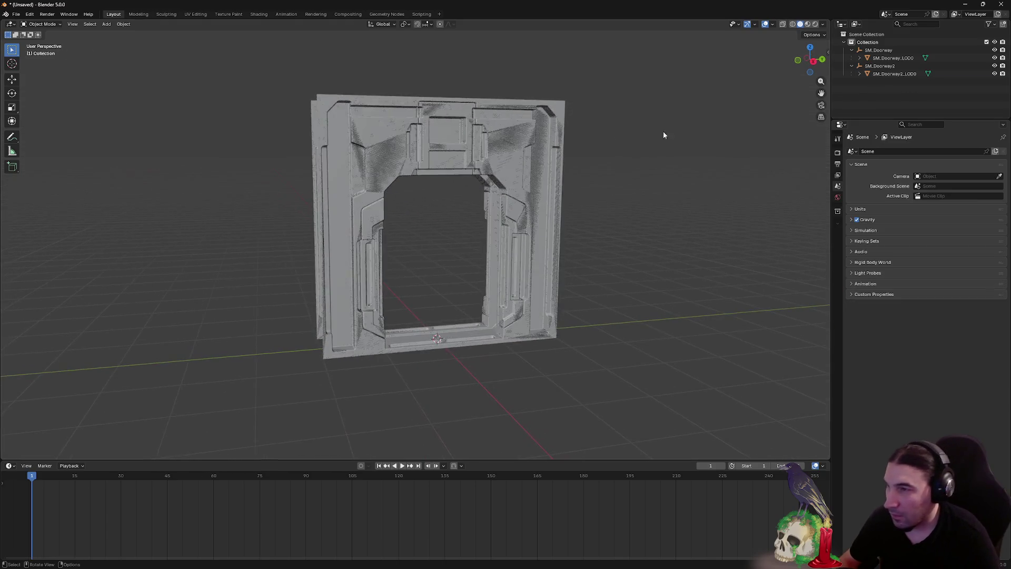
left_click(994, 58)
mouse_move(630, 176)
left_mouse_down()
mouse_move(593, 178)
mouse_move(609, 169)
mouse_move(548, 183)
mouse_move(699, 136)
left_mouse_up()
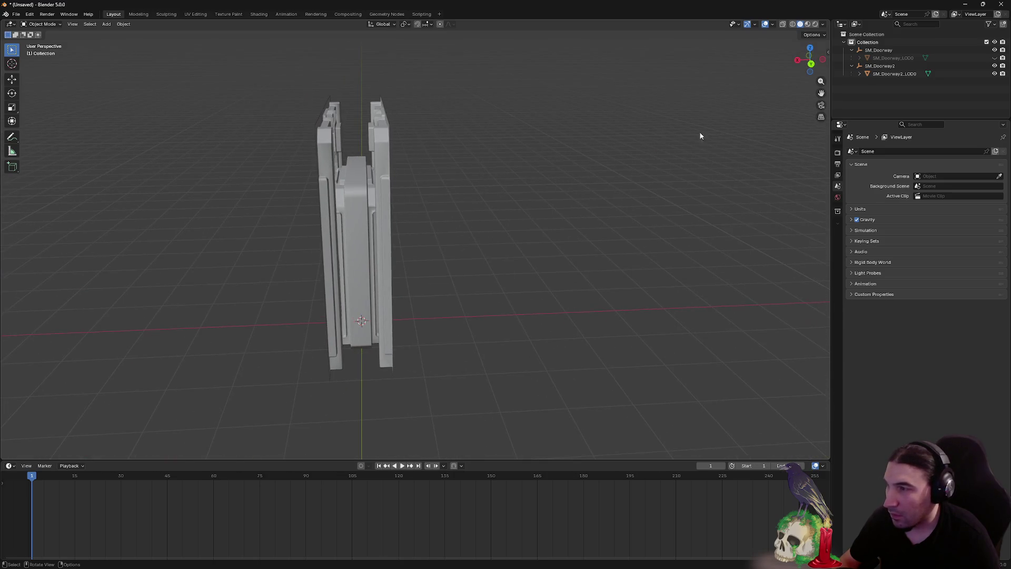
left_click(995, 58)
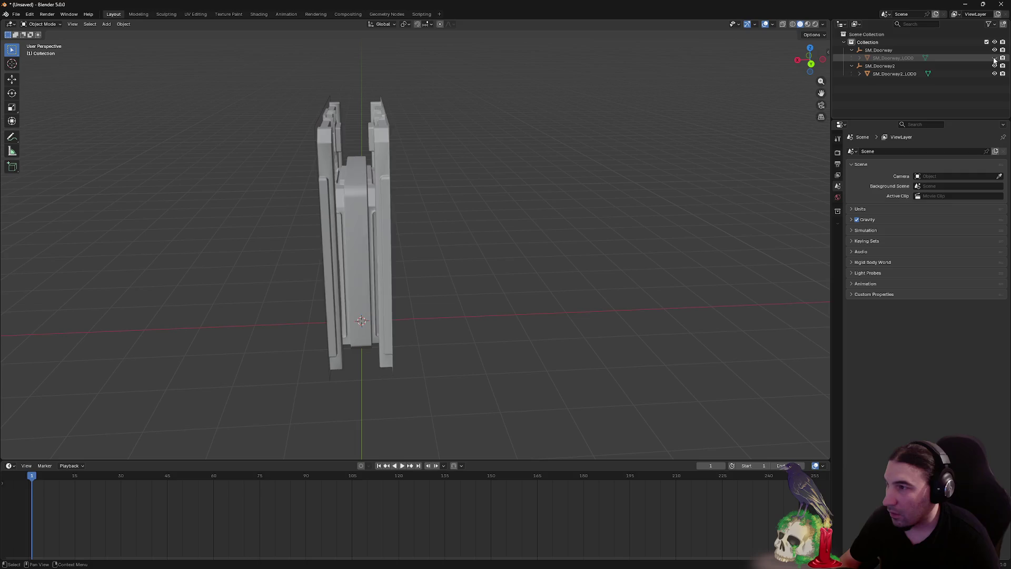
left_click(994, 74)
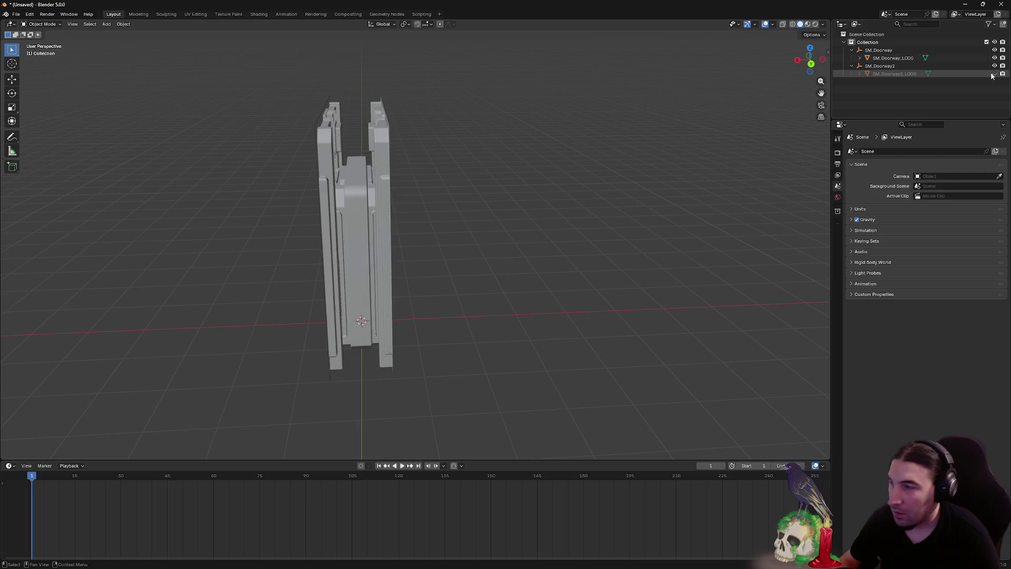
left_click(995, 74)
left_click(995, 74)
left_click(994, 74)
mouse_move(565, 123)
left_mouse_down()
mouse_move(634, 120)
mouse_move(642, 107)
left_mouse_up()
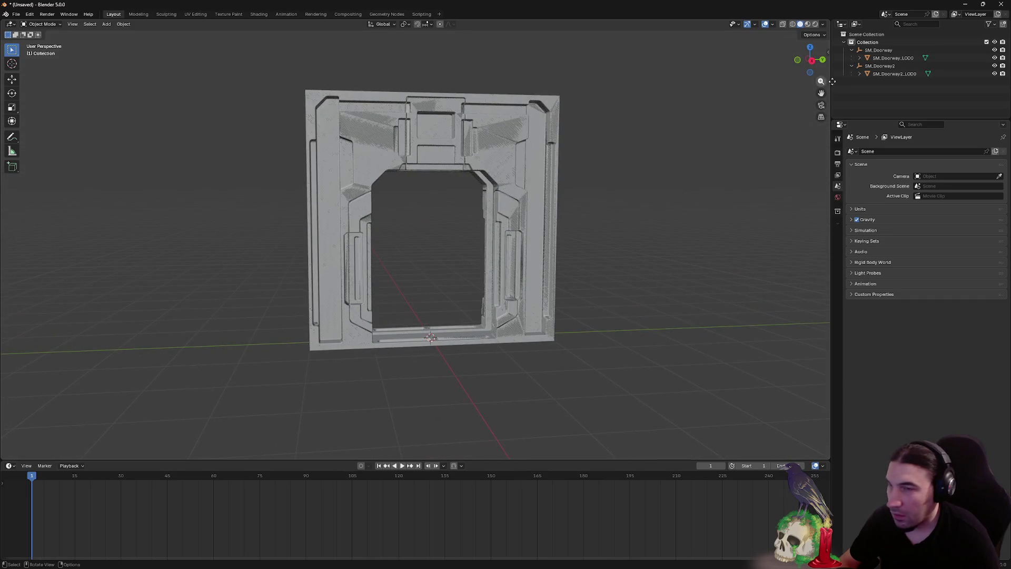
left_click(994, 58)
mouse_move(556, 152)
left_mouse_down()
mouse_move(555, 137)
mouse_move(526, 170)
mouse_move(516, 163)
left_mouse_up()
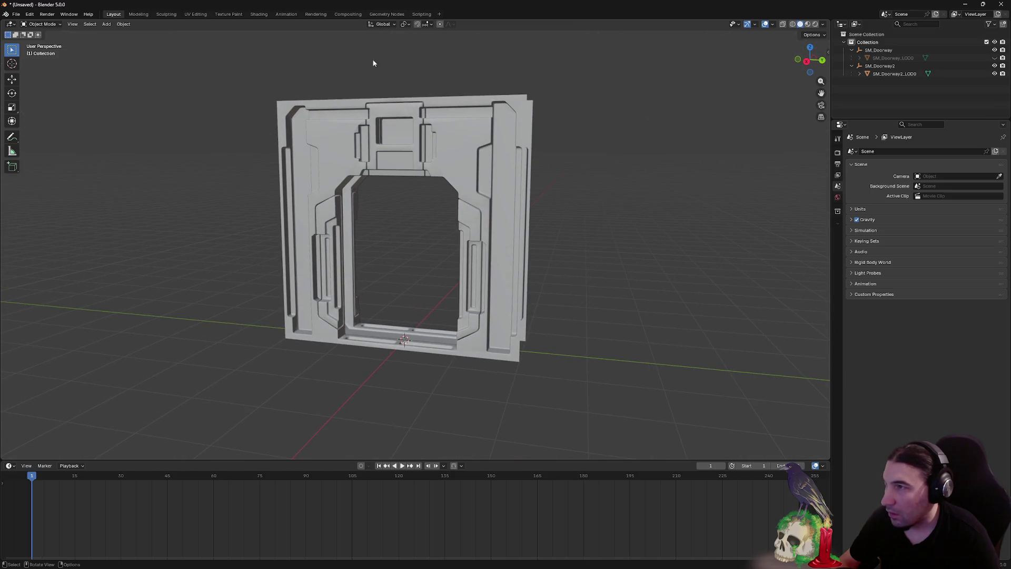
left_click(340, 128)
left_click(145, 16)
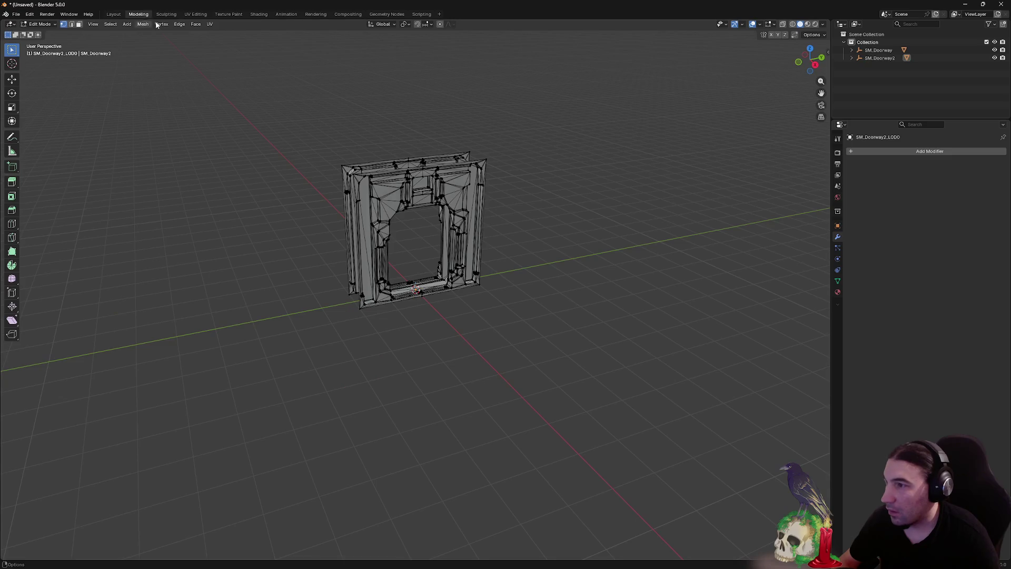
Inspect the doorway mesh in Edit Mode and expand both doorway groups in the Outliner
scroll(398, 151, "up", 4)
key("a")
key("alt+a")
mouse_move(653, 220)
left_mouse_down()
mouse_move(634, 180)
mouse_move(631, 300)
left_mouse_up()
left_click(852, 58)
left_click(852, 50)
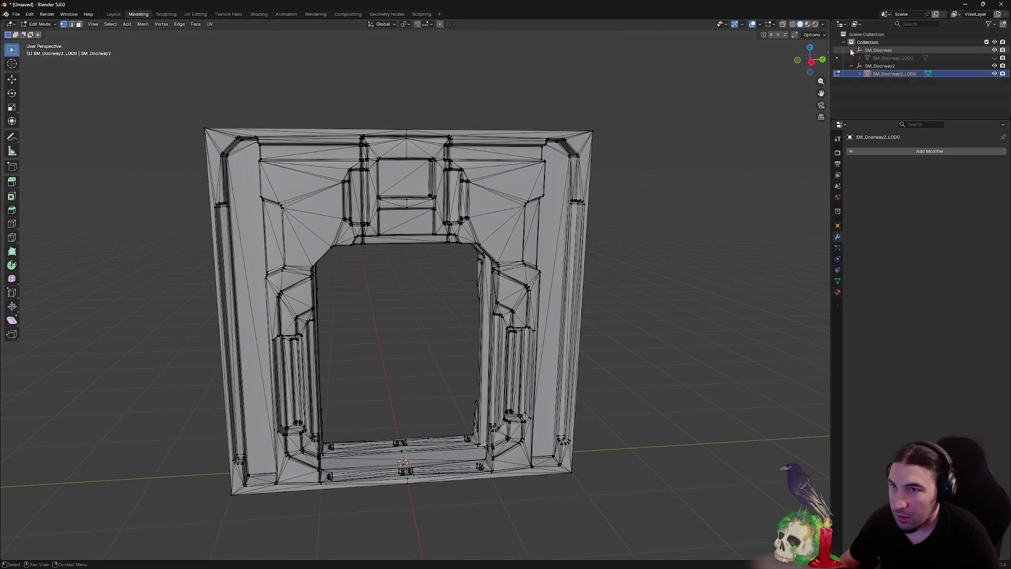
left_click(907, 58)
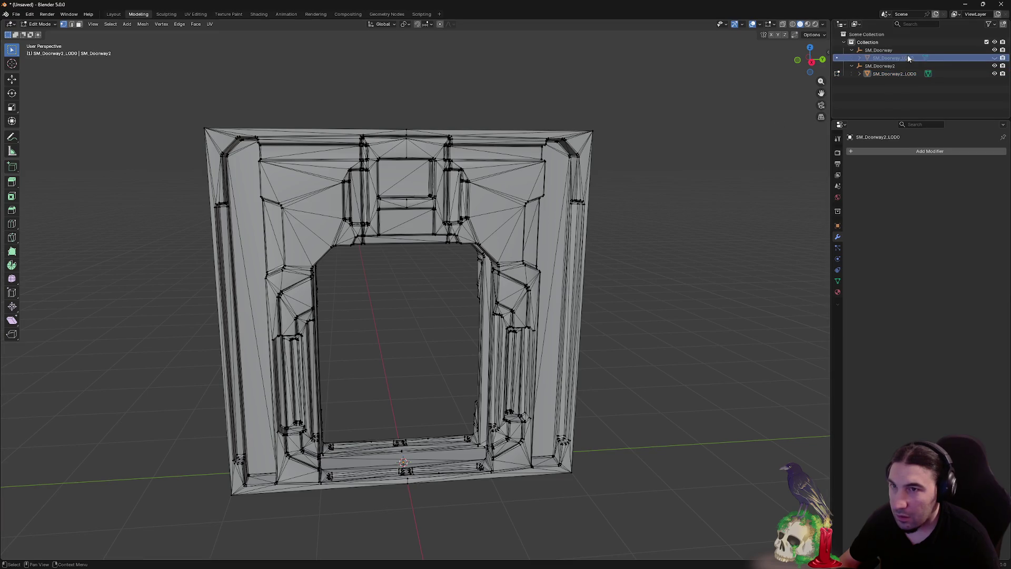
Compare SM_Doorway_LOD0 and SM_Doorway2_LOD0 wireframes by toggling each one's visibility
left_click(995, 58)
key("a")
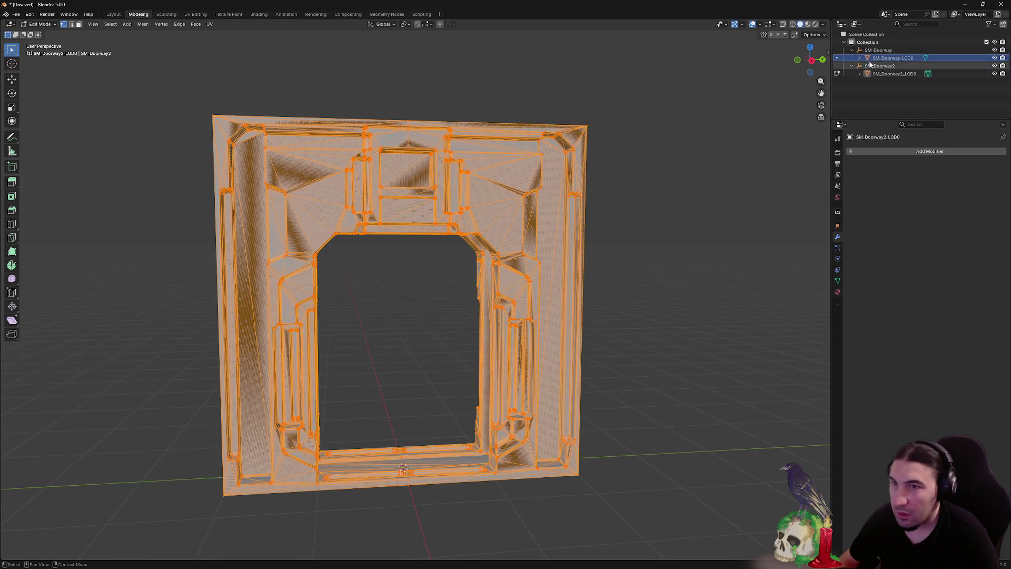
left_click(995, 58)
left_click(995, 73)
left_click(994, 74)
key("b")
key("alt+a")
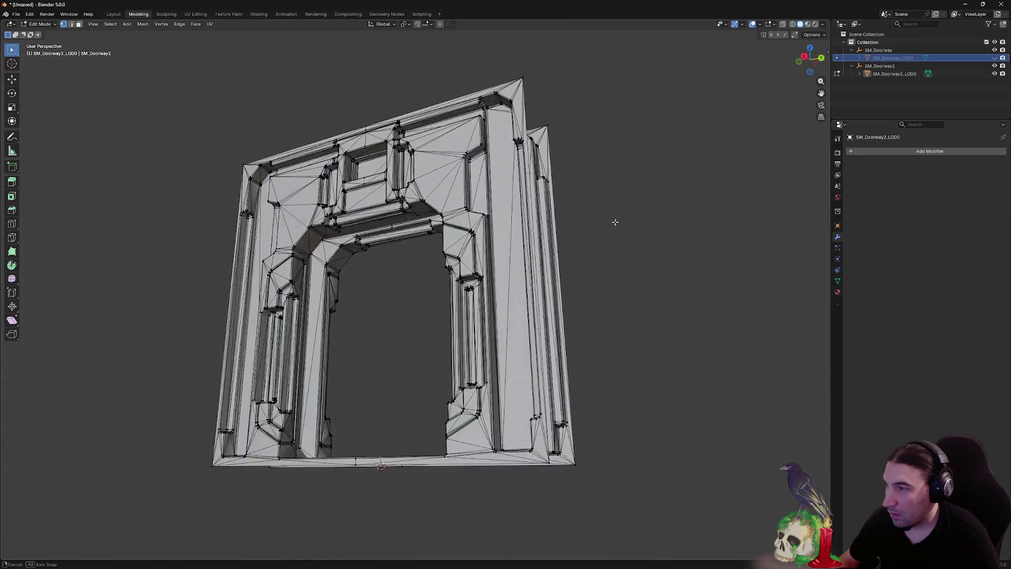
left_click(994, 73)
left_click(995, 57)
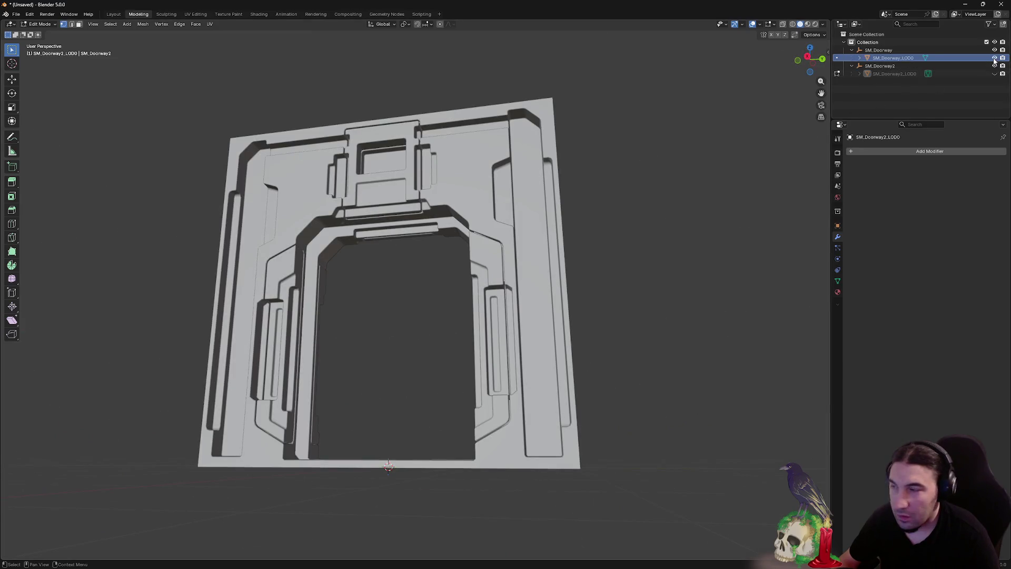
left_click(113, 14)
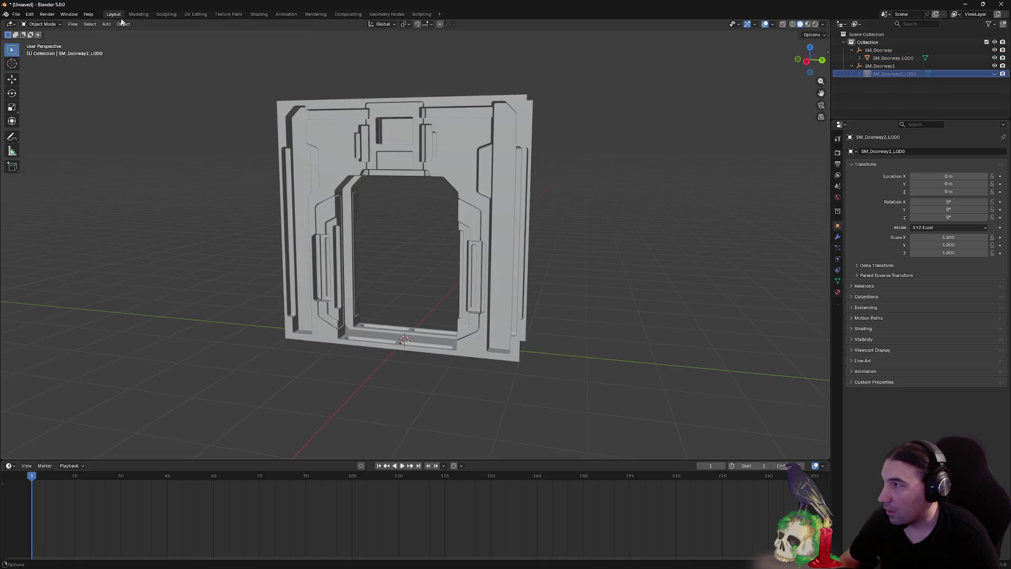
left_click(139, 15)
mouse_move(339, 93)
left_mouse_down()
mouse_move(432, 109)
mouse_move(527, 311)
mouse_move(623, 230)
mouse_move(555, 157)
mouse_move(483, 166)
left_mouse_up()
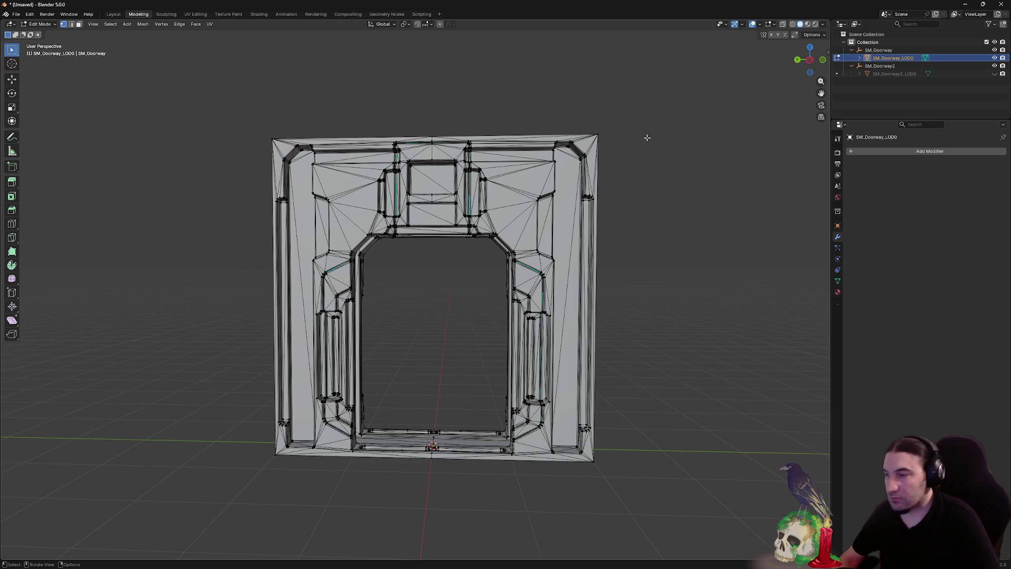
Close Blender without saving and maximize the Unreal Editor window
left_click(1000, 5)
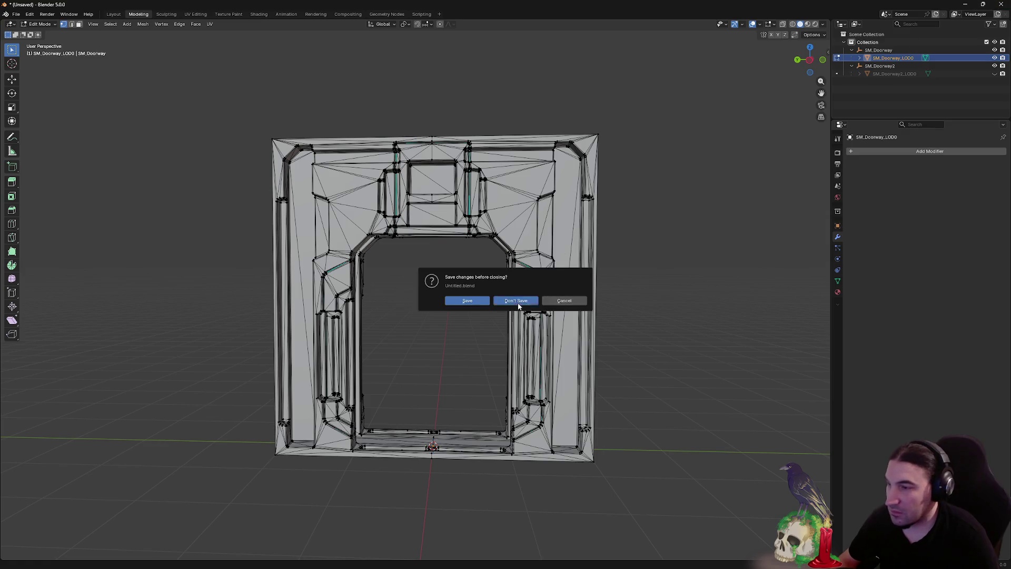
left_click(516, 301)
double_click(523, 49)
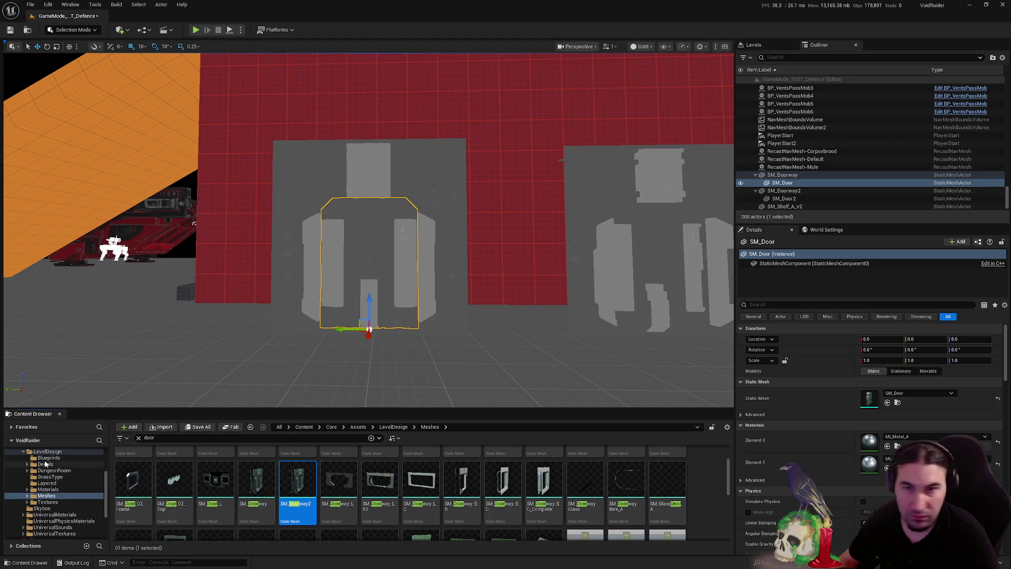
Browse the Content Browser to Core > Blueprints and open BP_AutoDoor_AE
left_click(72, 471)
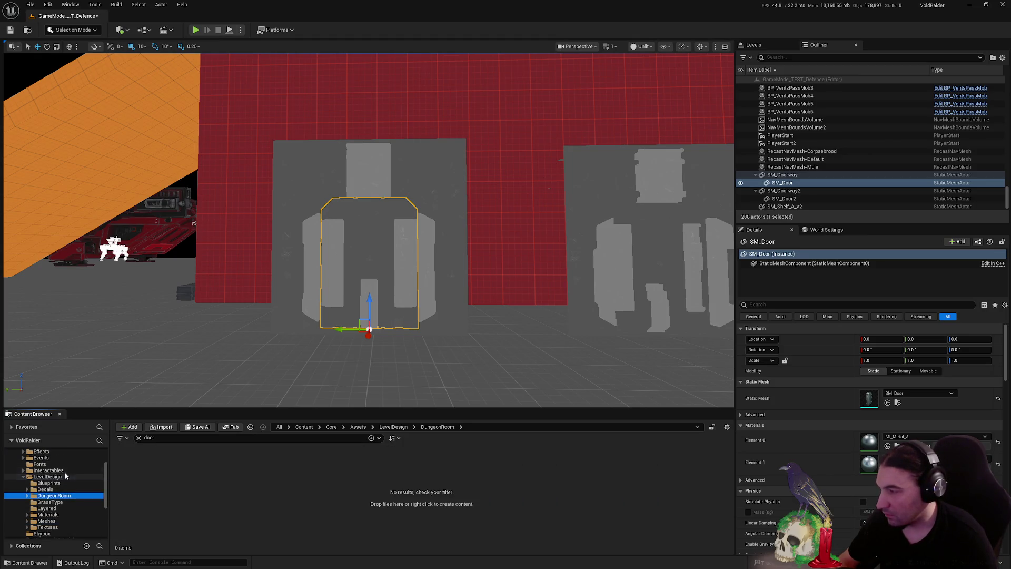
scroll(62, 471, "up", 3)
left_click(22, 514)
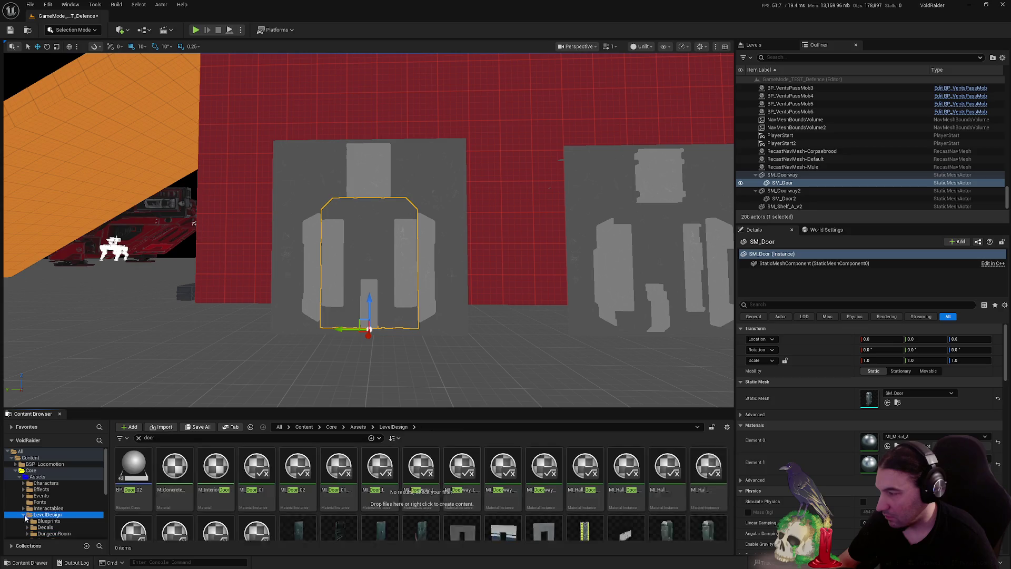
left_click(20, 476)
left_click(21, 489)
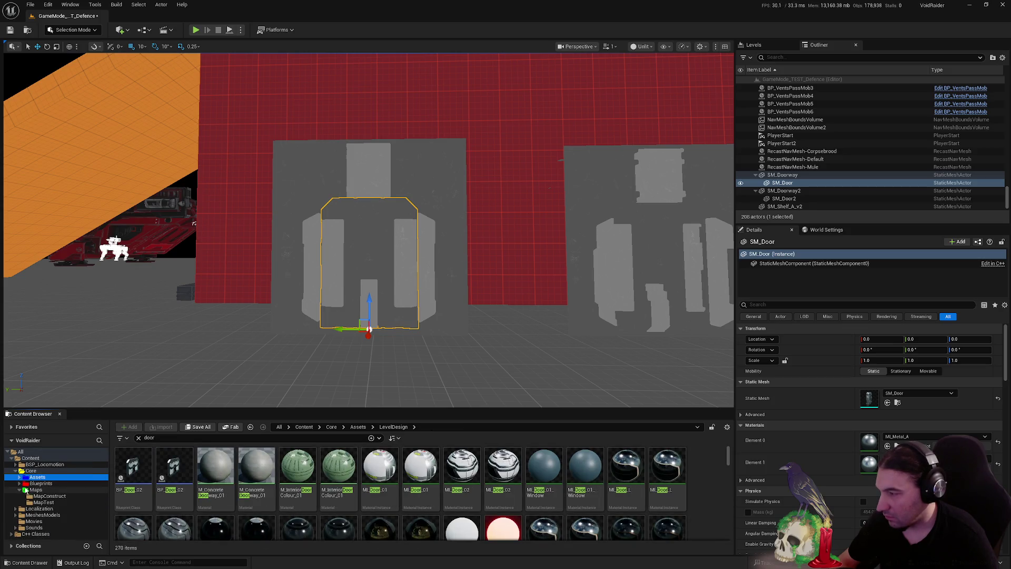
left_click(39, 482)
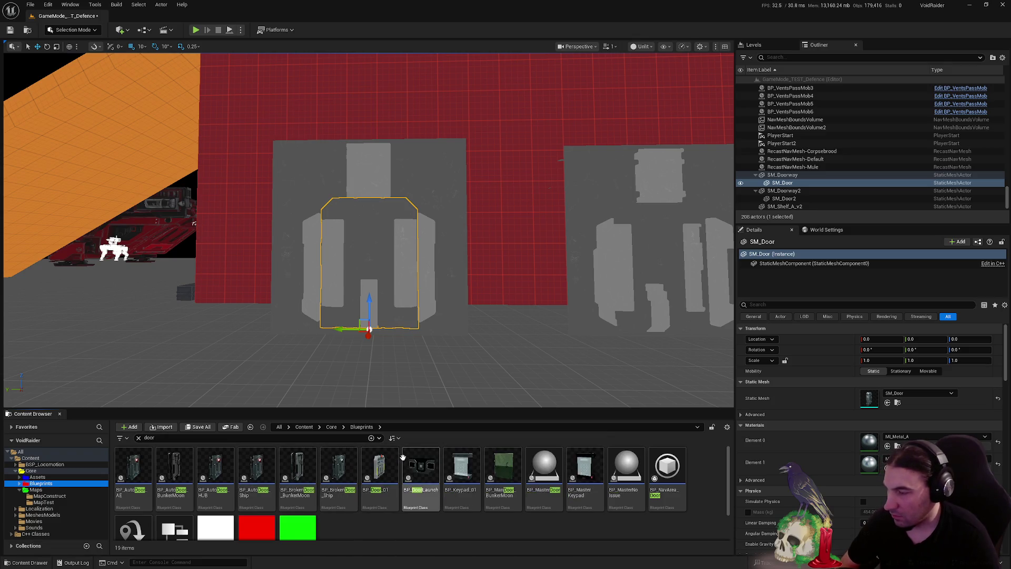
double_click(144, 469)
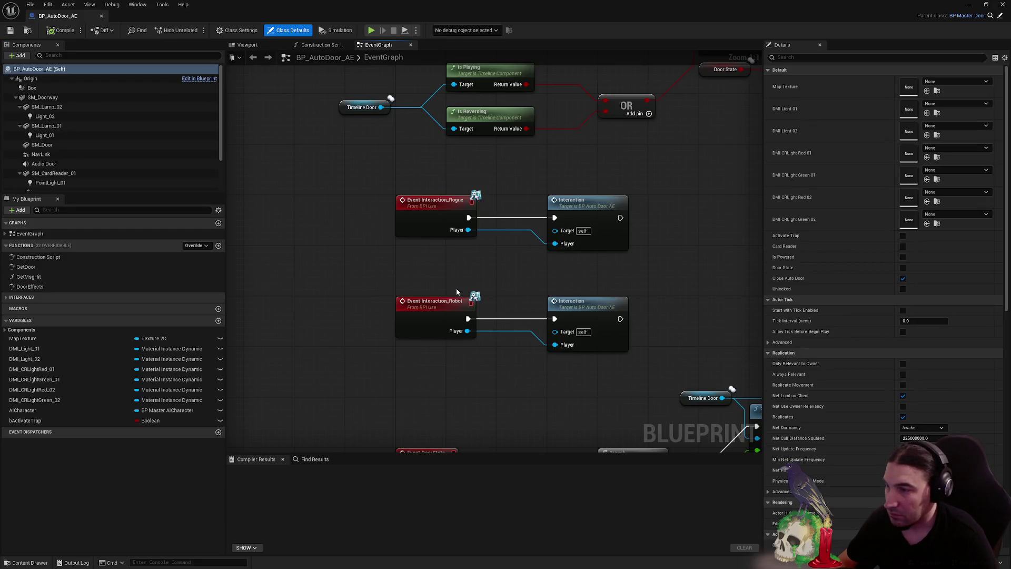
Check the SM_Doorway component's Static Mesh setting in BP_AutoDoor_AE
scroll(457, 291, "down", 1)
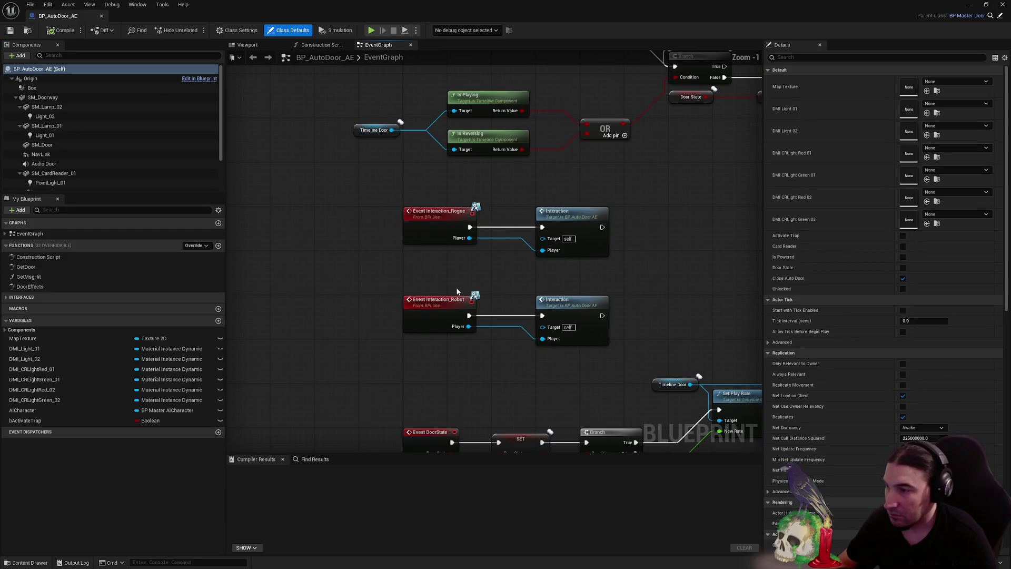
left_click(42, 98)
right_click(979, 222)
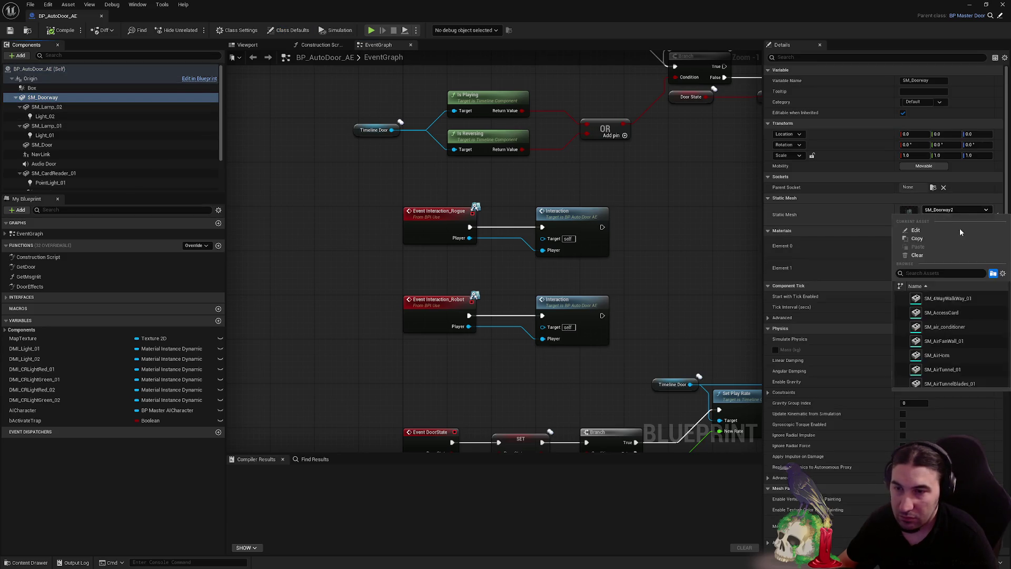
left_click(939, 298)
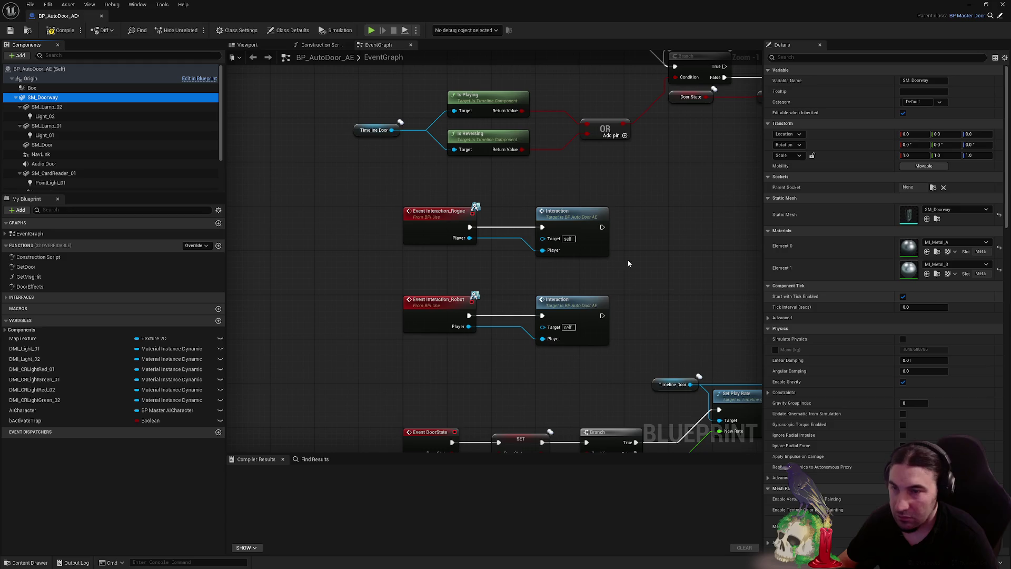
Set the door component's Static Mesh to SM_Door, then compile, save and close the blueprint
left_click(72, 148)
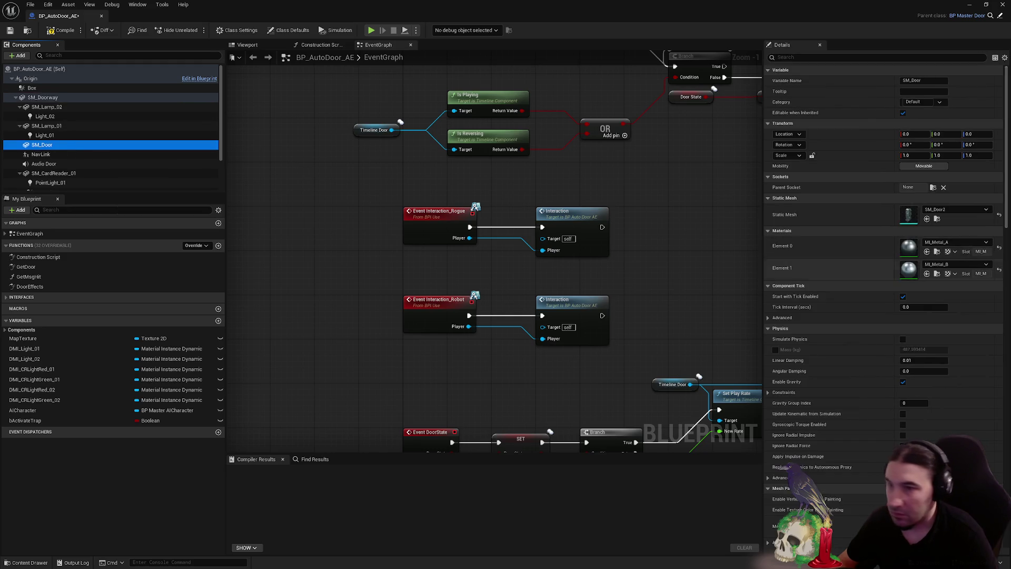
left_click(956, 209)
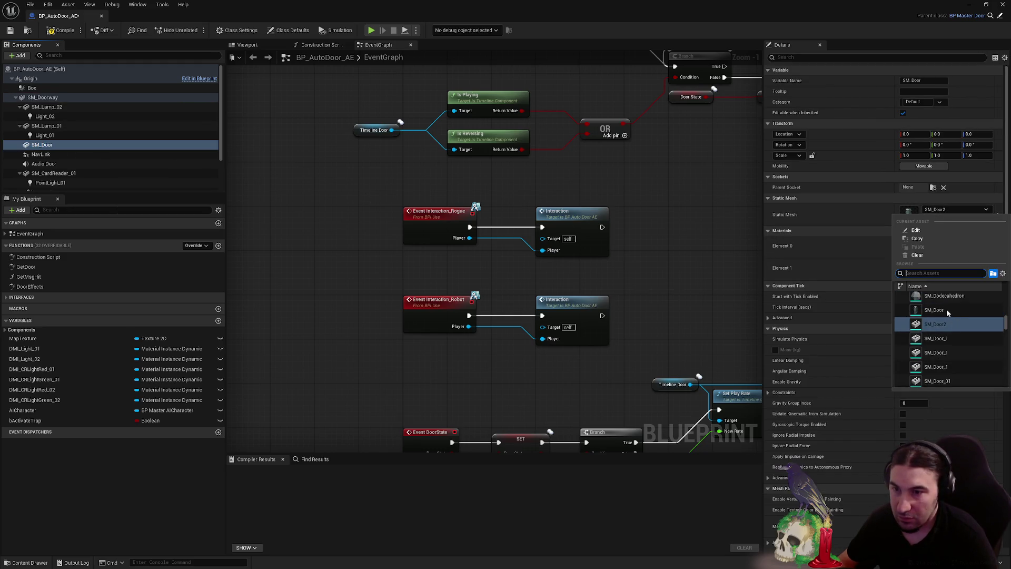
left_click(943, 313)
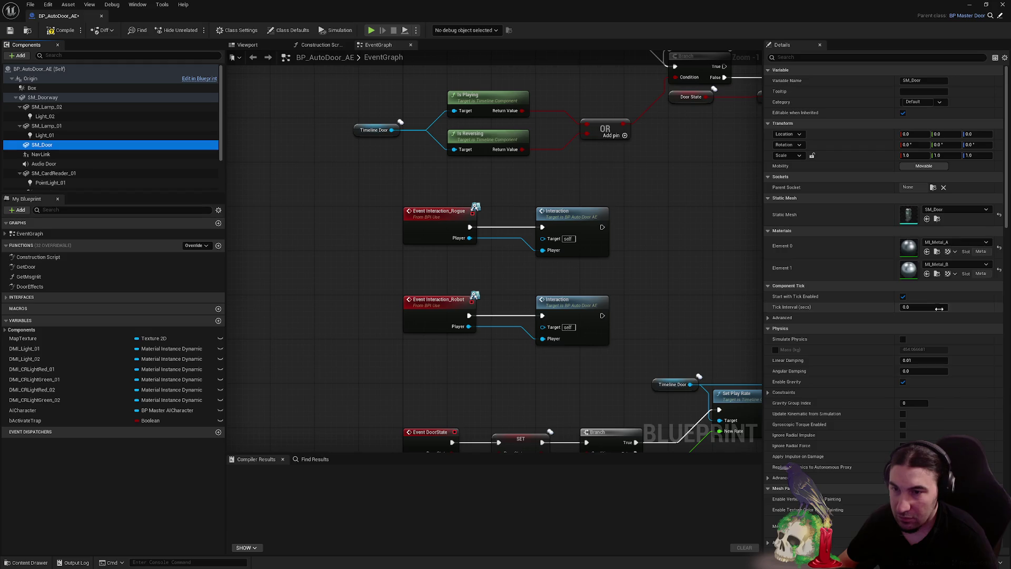
left_click(10, 30)
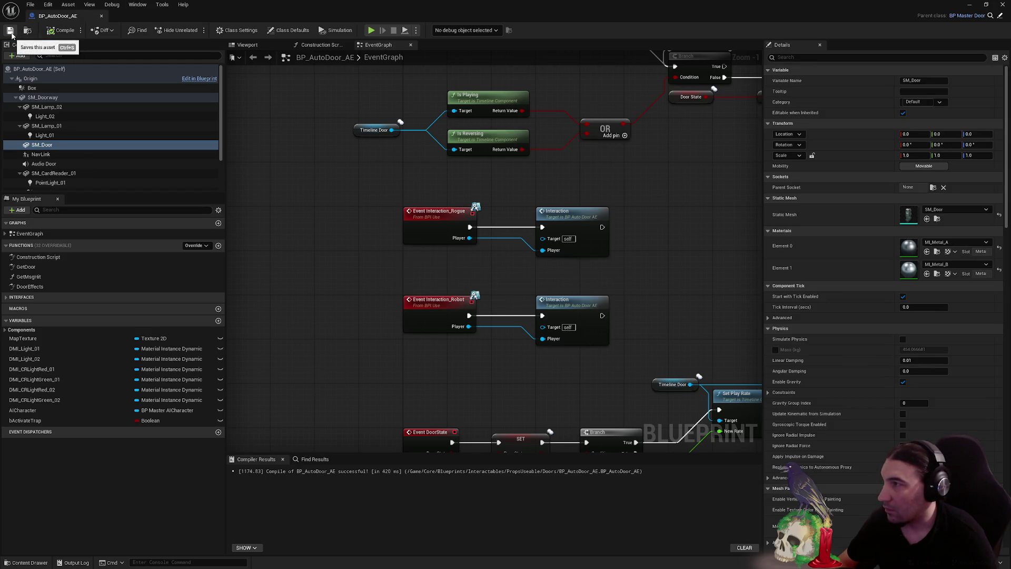
left_click(1004, 5)
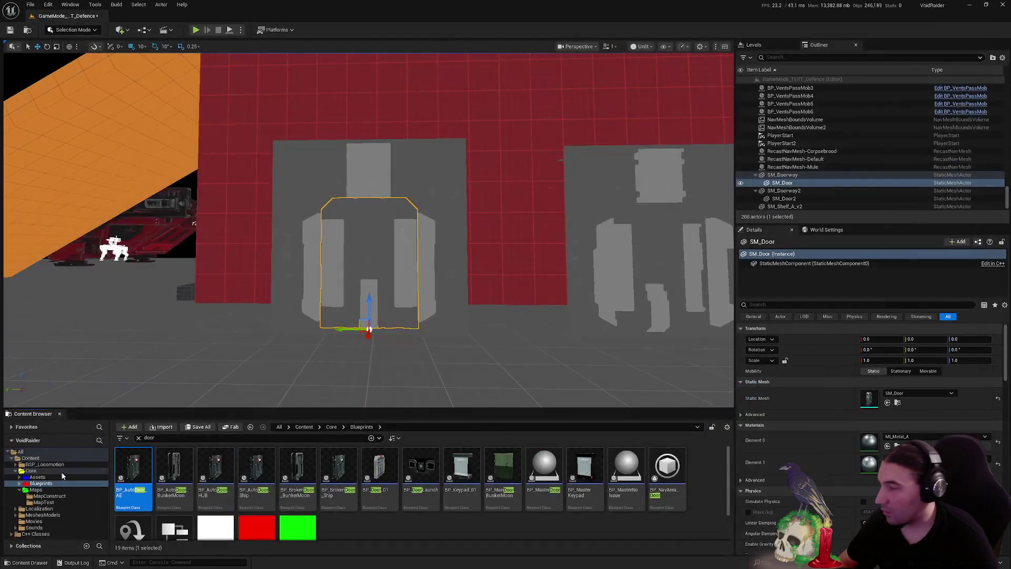
Load the Lvl_AlternateEnding level from Core > Maps, answering the save prompt
left_click(65, 489)
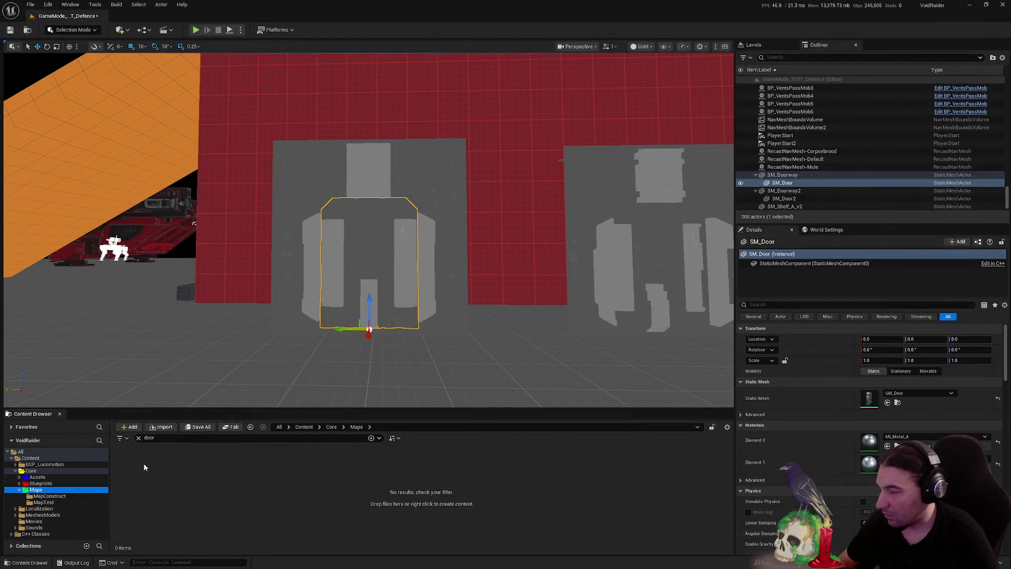
left_click(139, 437)
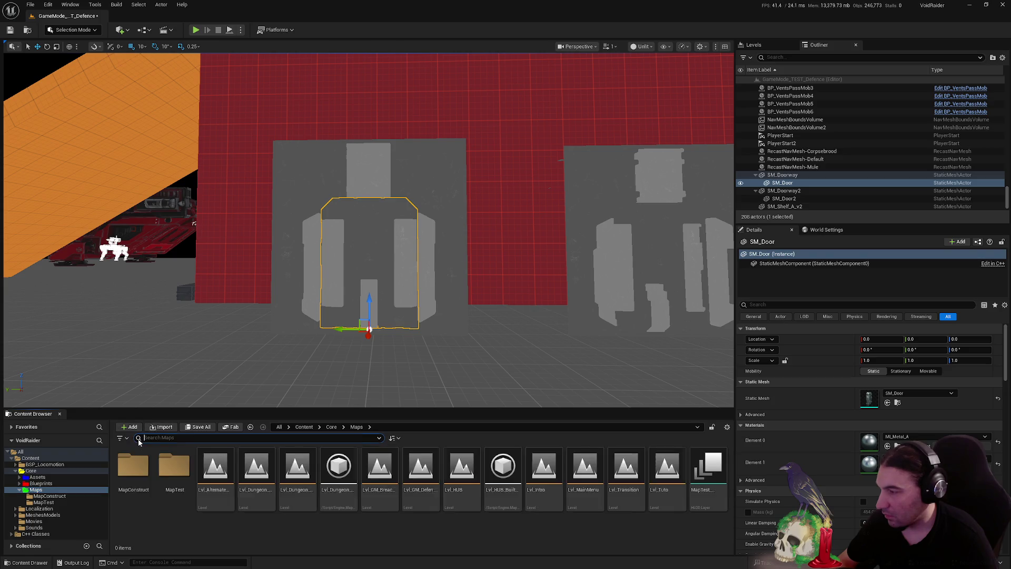
double_click(220, 478)
left_click(511, 380)
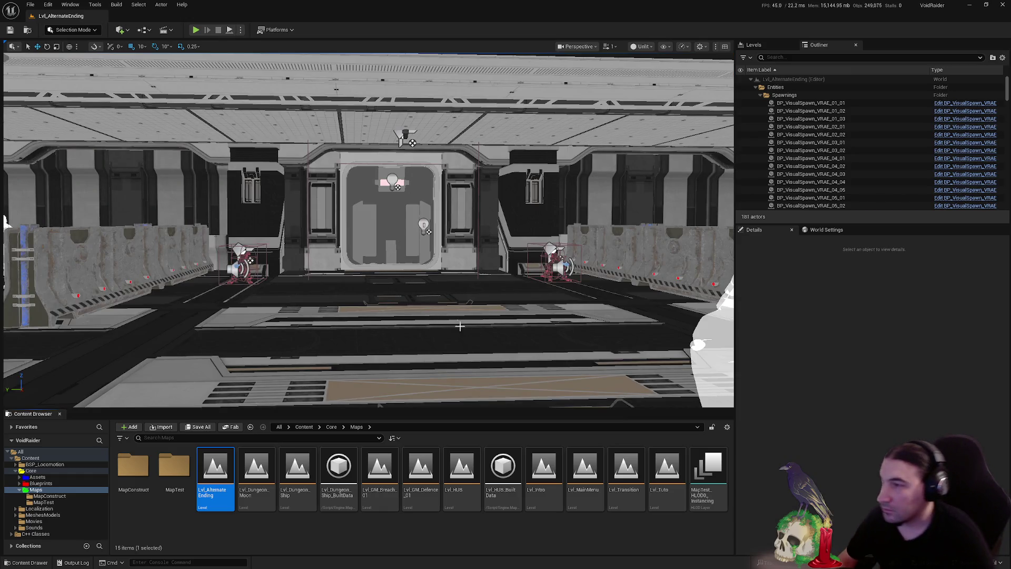
Open BP_AutoDoor_HUB from Blueprints > Interactables > PropsUseable > Doors and select its doorway component
scroll(6, 221, "up", 10)
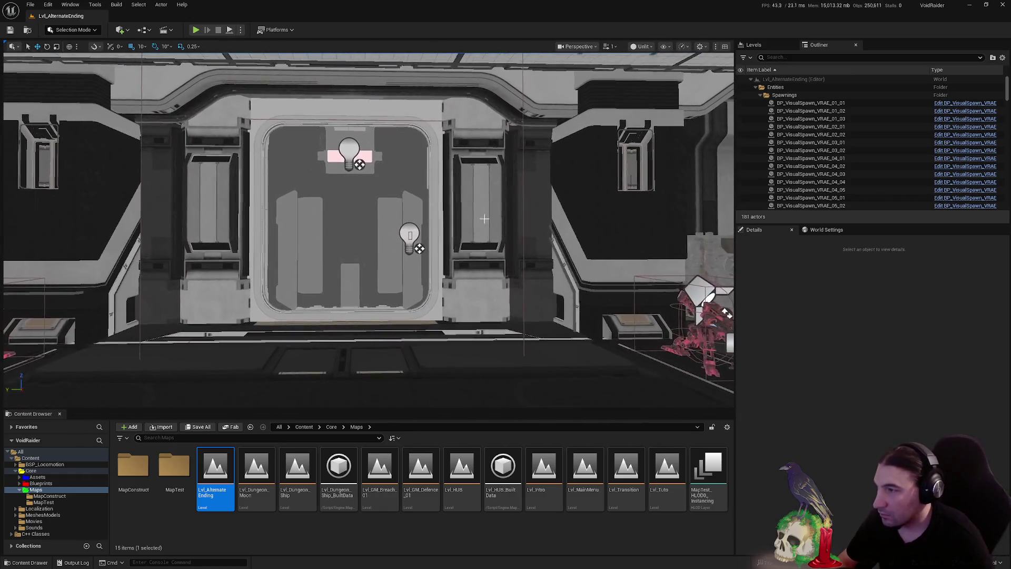
left_click(41, 482)
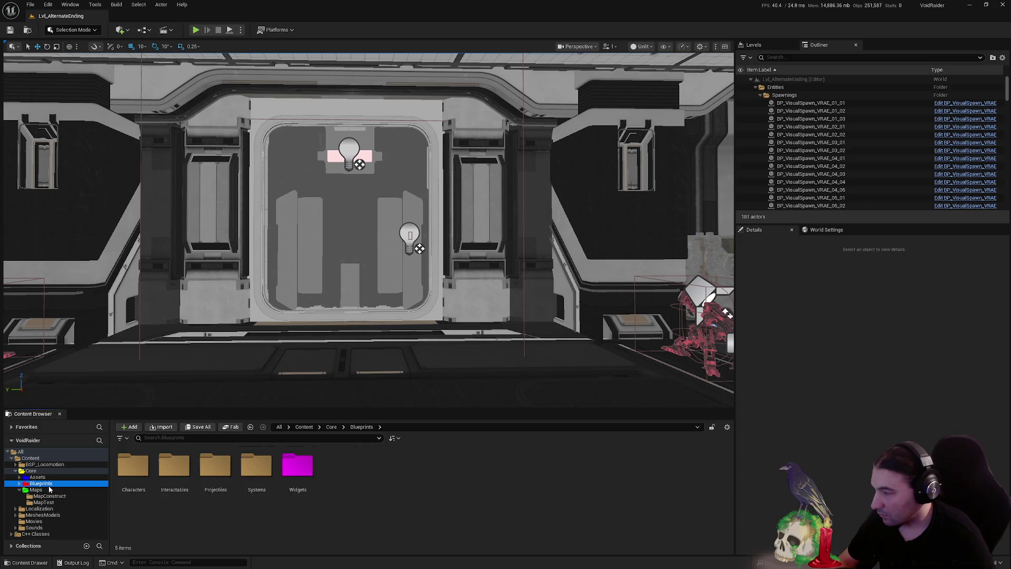
double_click(184, 476)
left_click(258, 474)
double_click(260, 474)
double_click(256, 469)
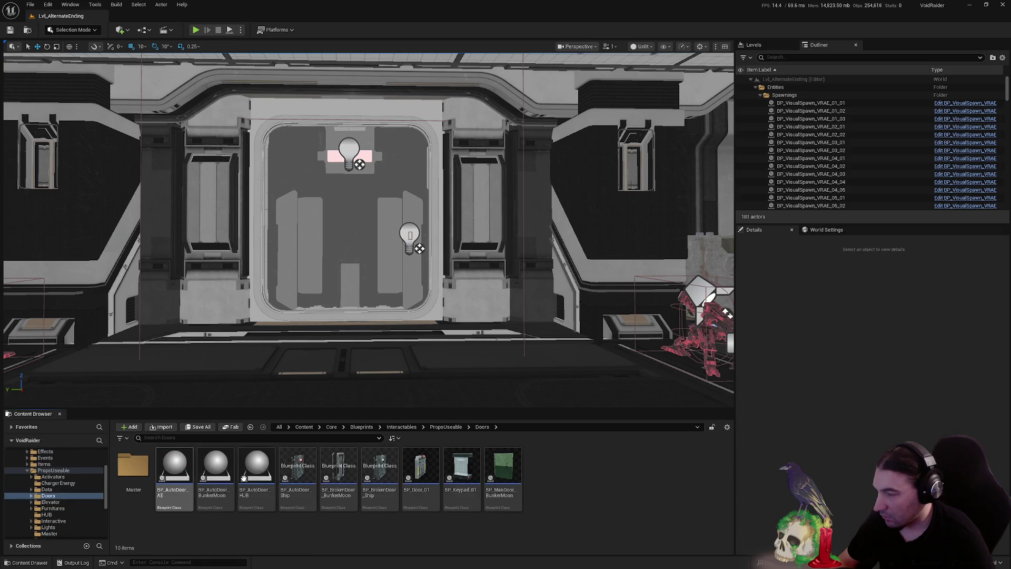
double_click(257, 472)
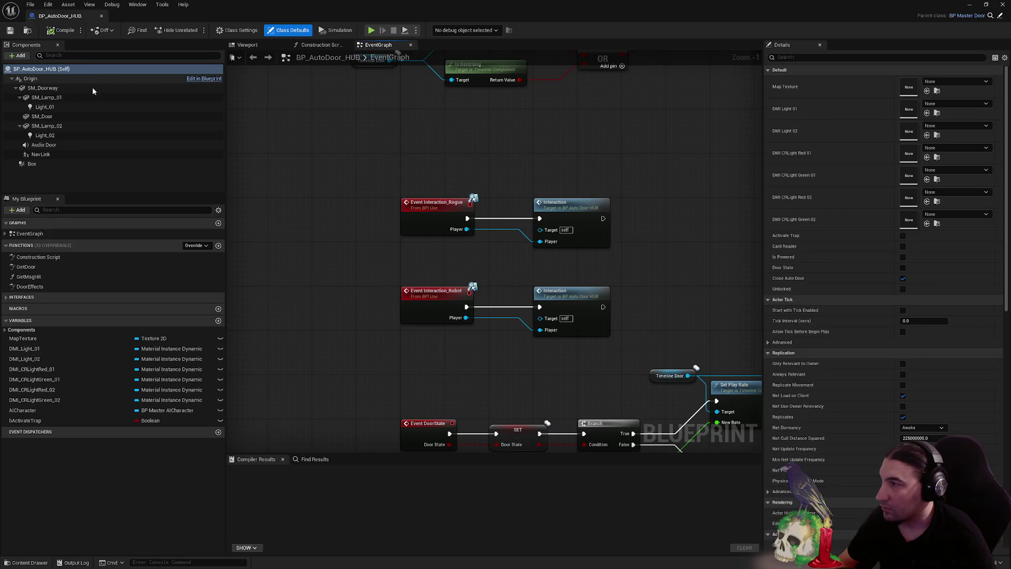
left_click(93, 87)
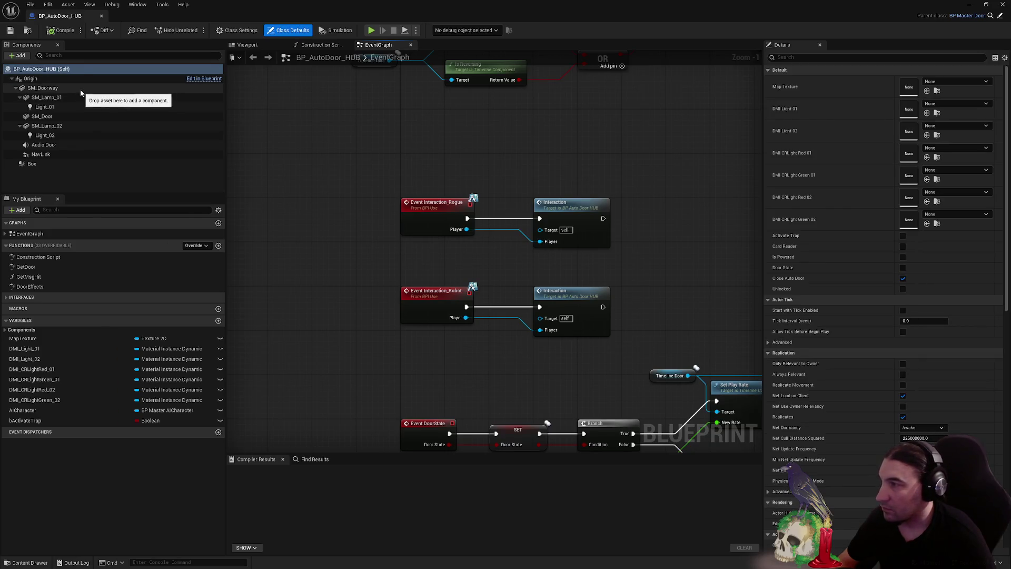
Set BP_AutoDoor_HUB's meshes to SM_Doorway and SM_Door, then compile, save and close it
left_click(948, 209)
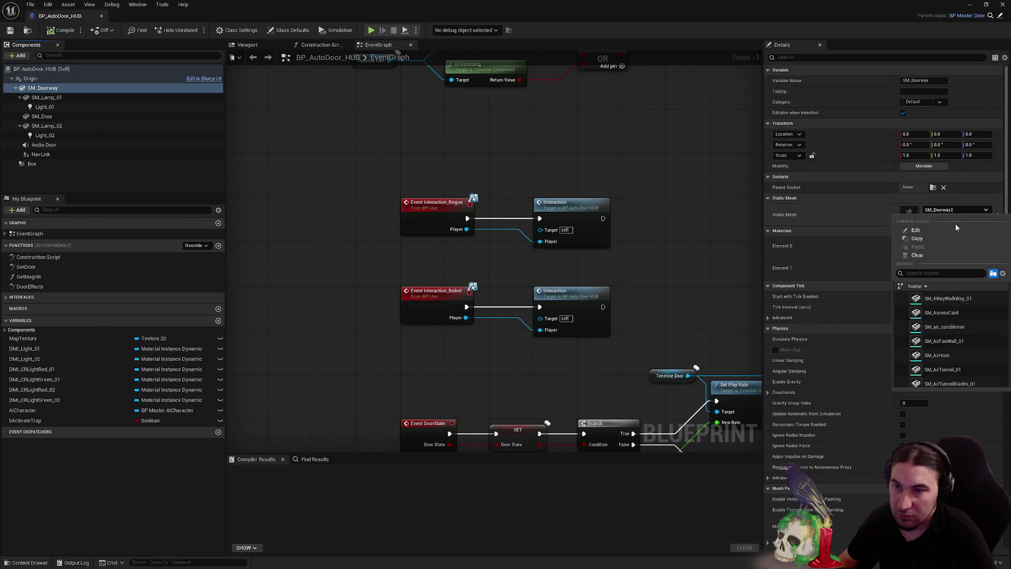
left_click(952, 313)
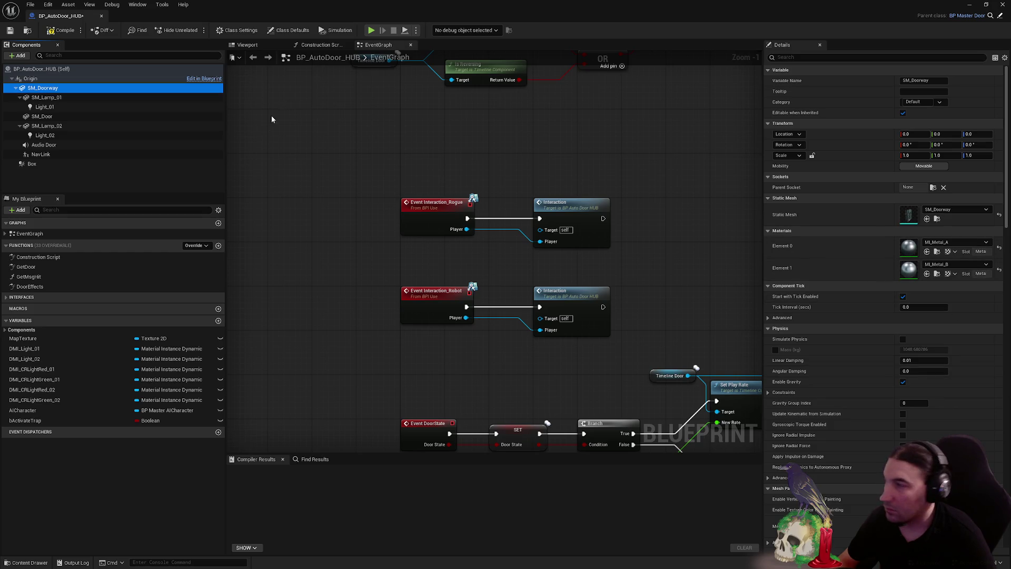
left_click(43, 117)
left_click(948, 209)
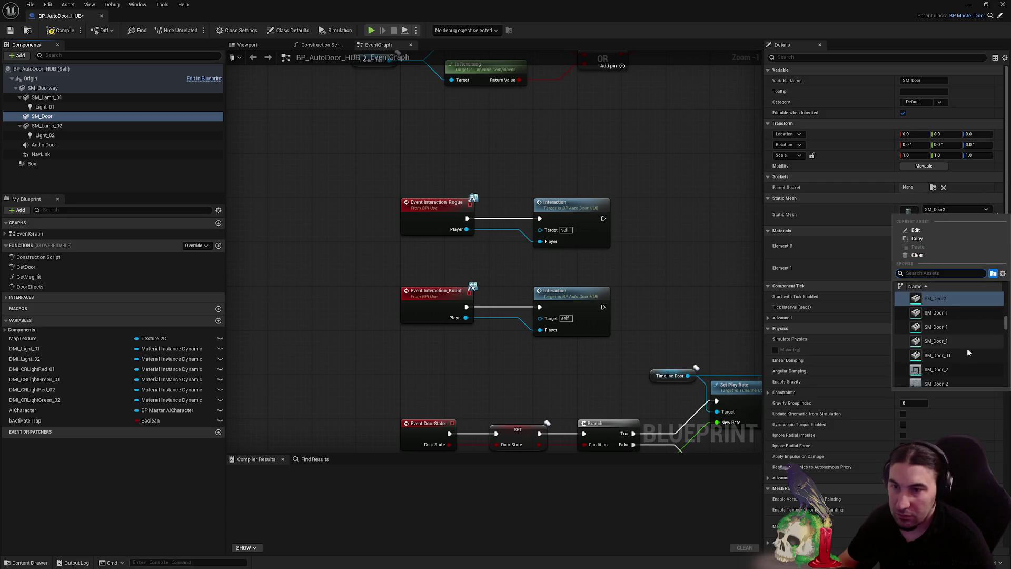
left_click(948, 315)
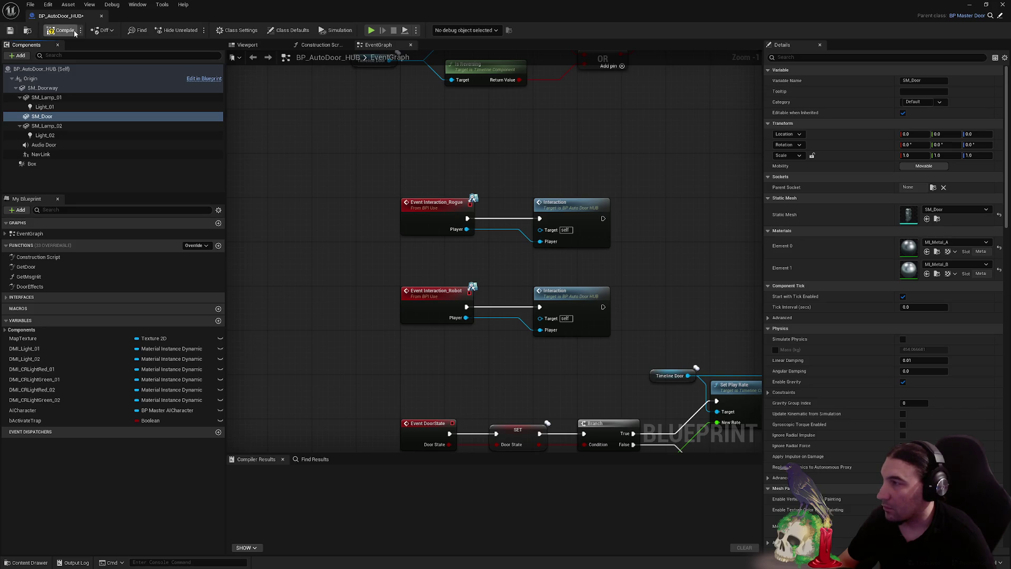
left_click(10, 30)
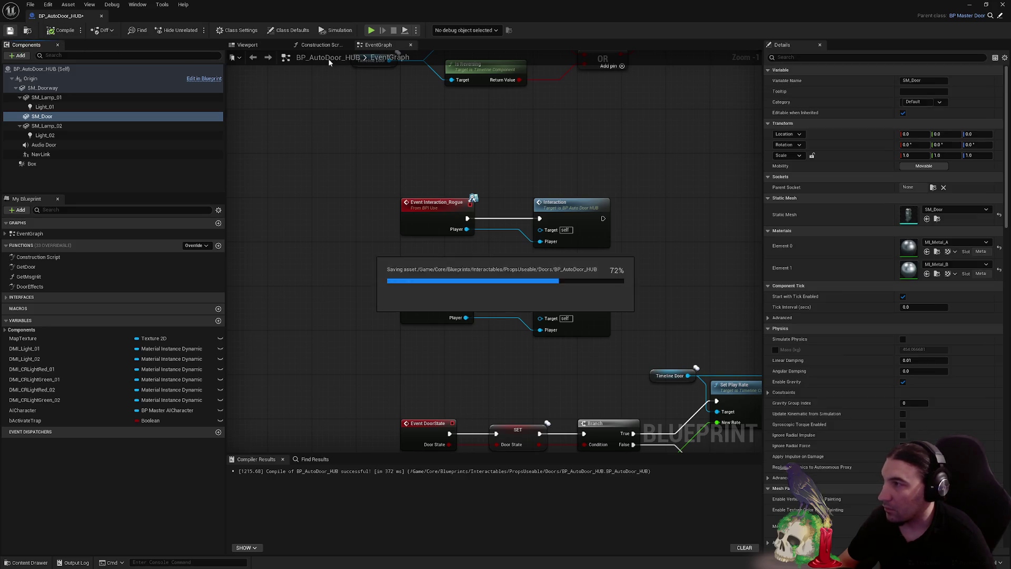
left_click(1003, 4)
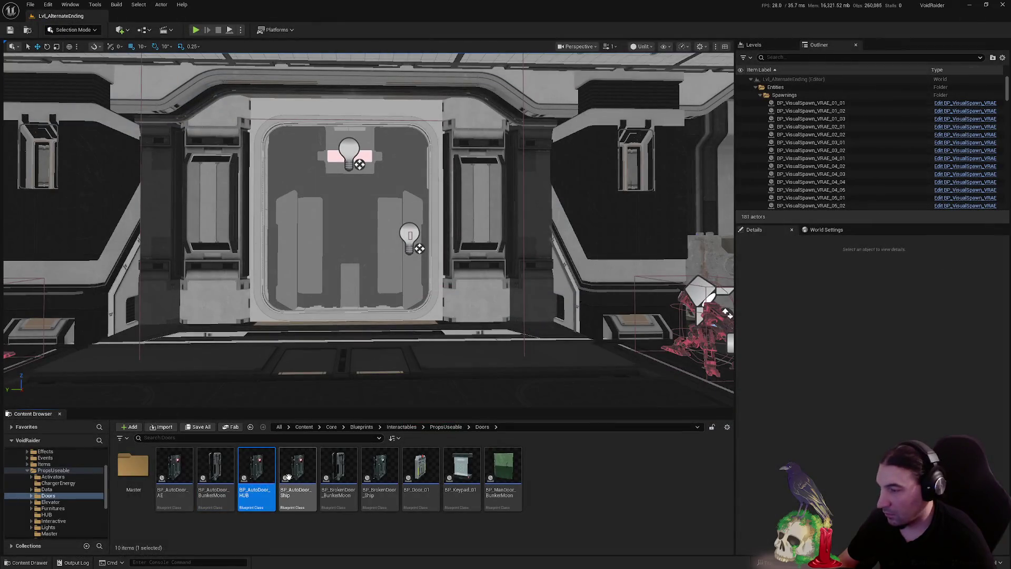
key("super")
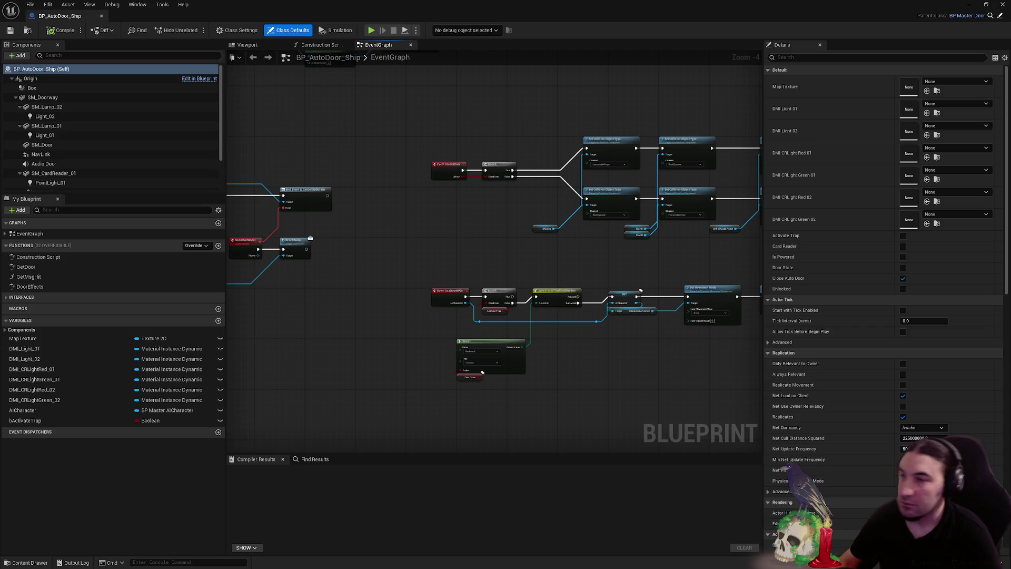
Set BP_AutoDoor_Ship's doorway to SM_Doorway and door to SM_Door, then compile, save and close
left_click(42, 98)
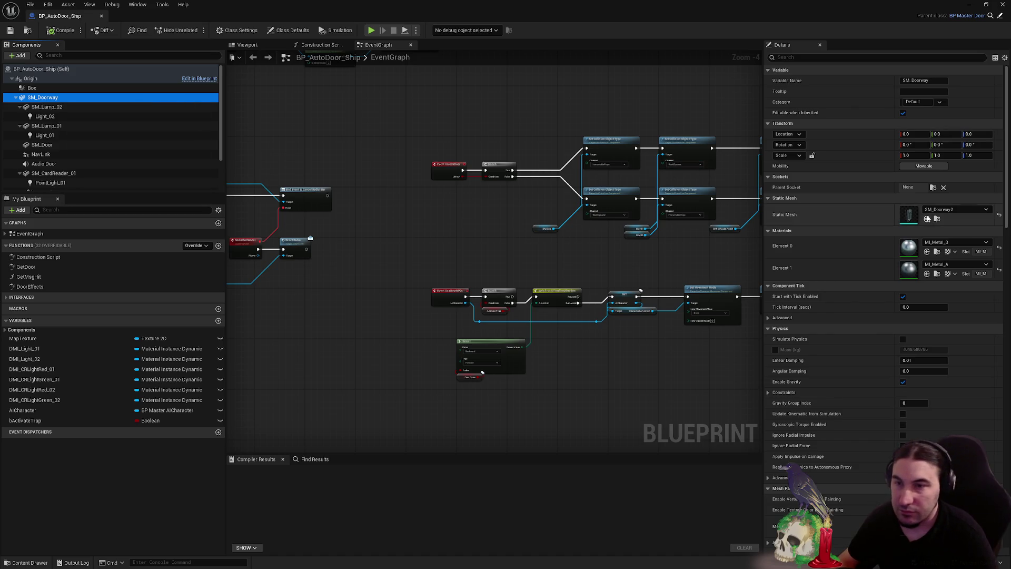
left_click(940, 210)
left_click(938, 313)
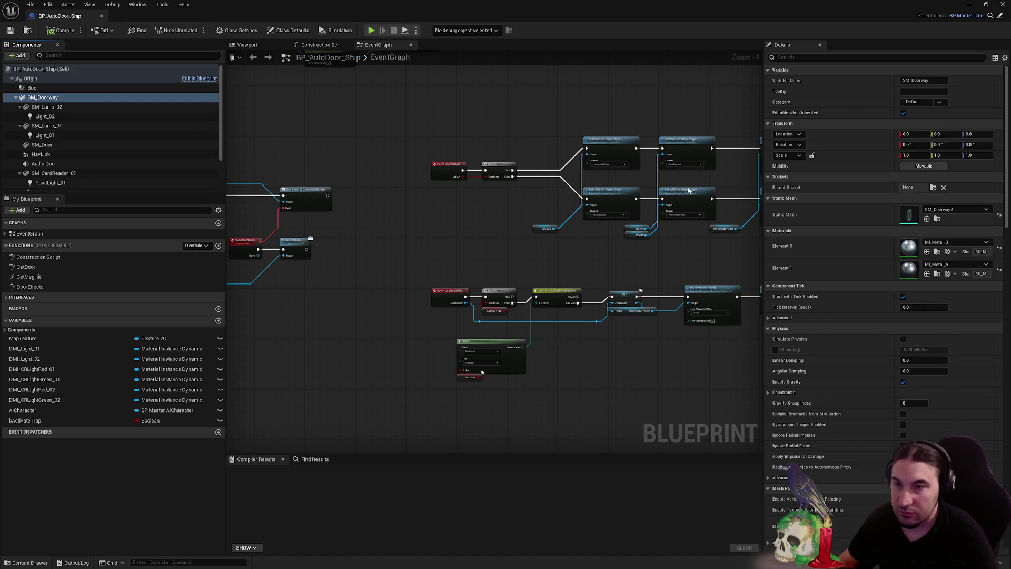
left_click(45, 145)
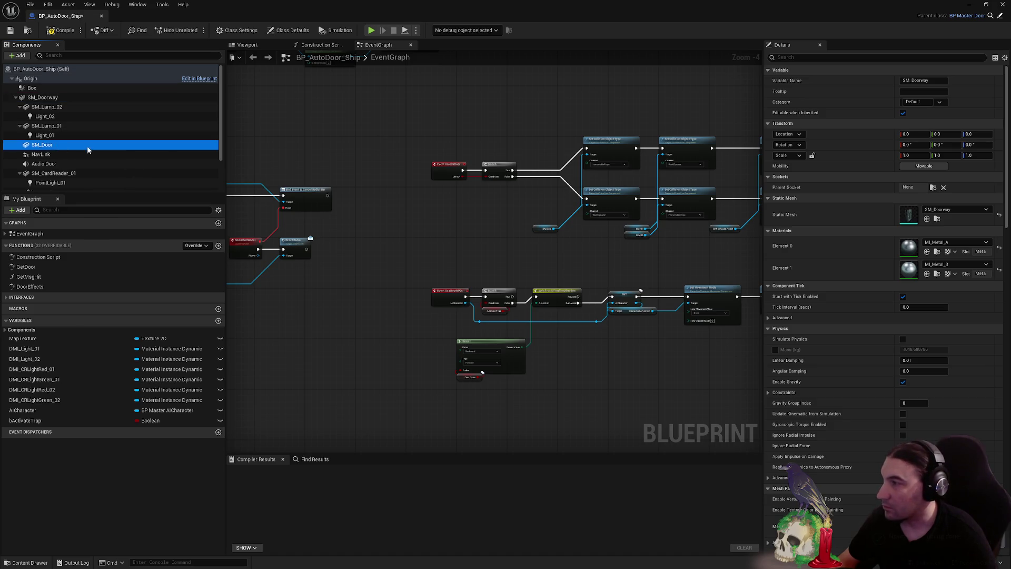
left_click(954, 209)
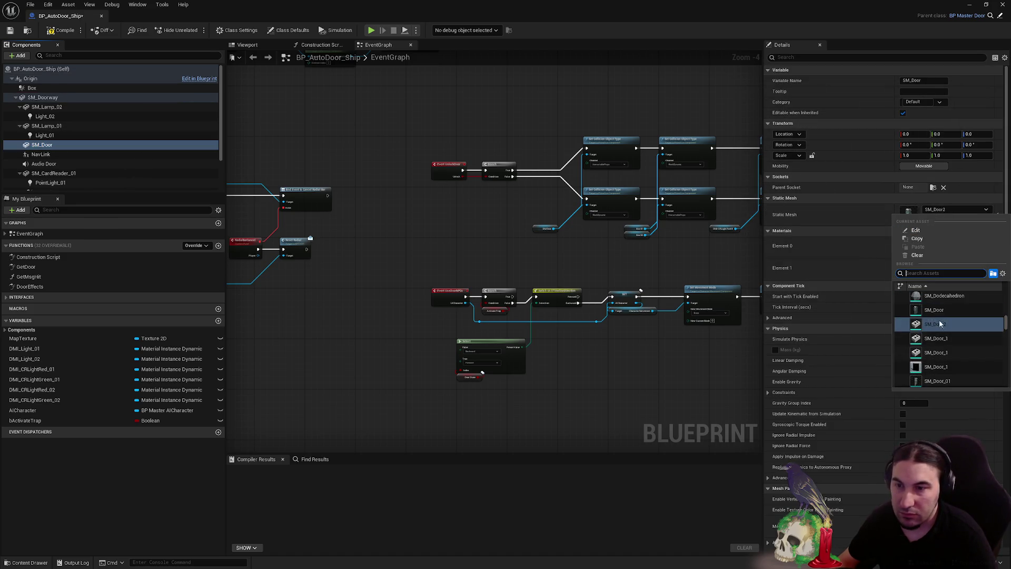
left_click(936, 313)
left_click(69, 35)
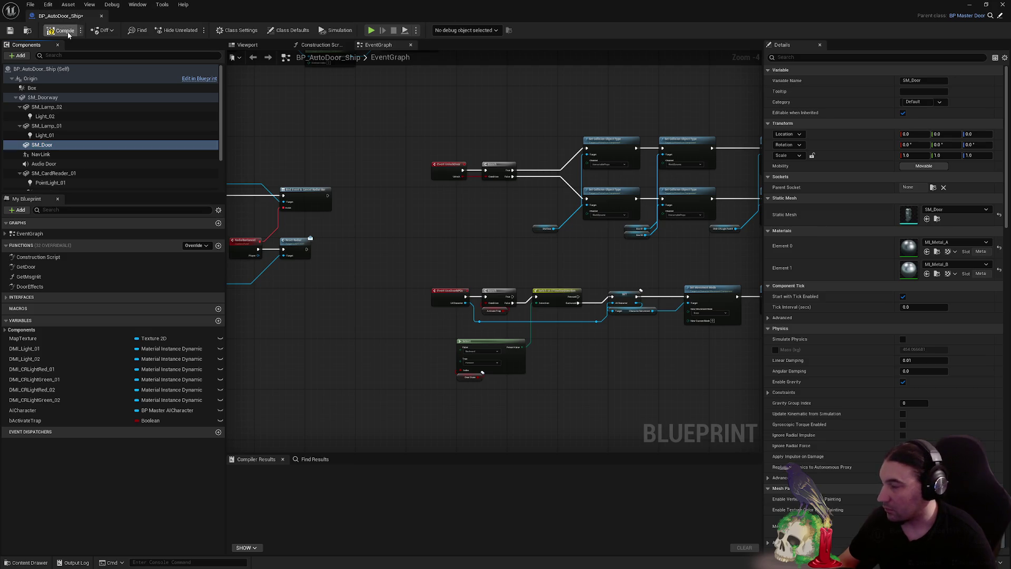
left_click(9, 30)
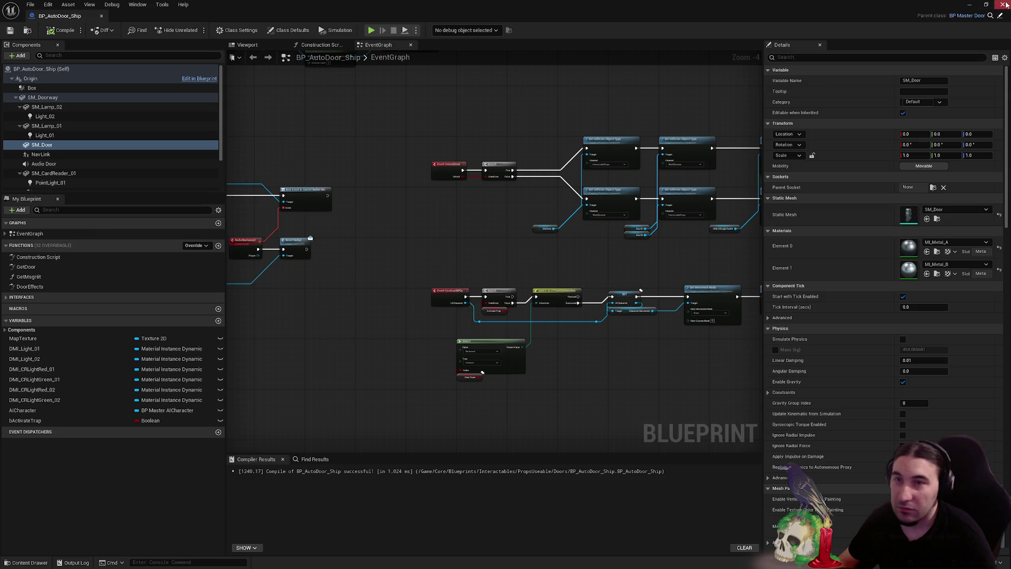
left_click(986, 7)
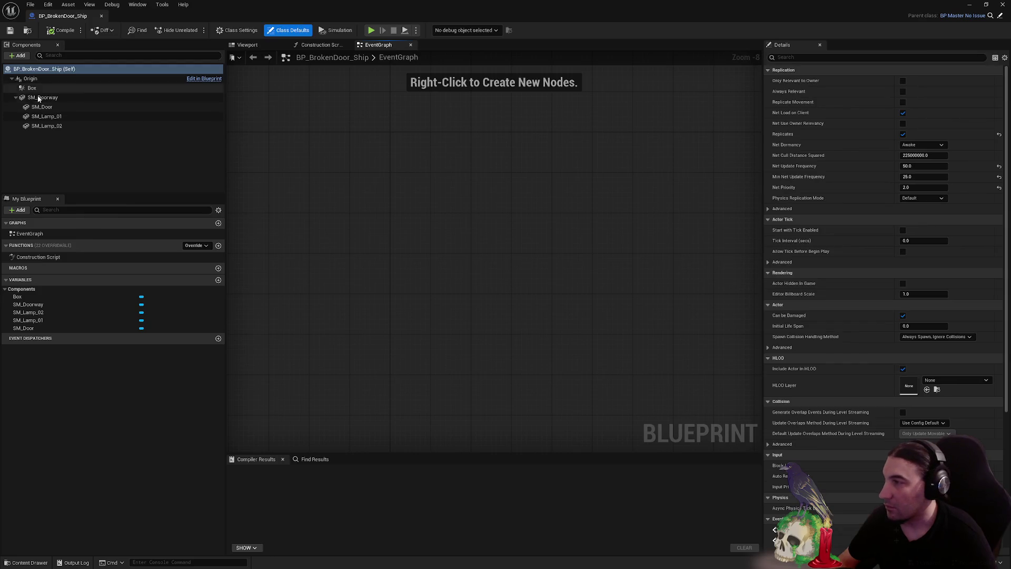
Review the mesh list for BP_BrokenDoor_Ship's doorway component
left_click(40, 96)
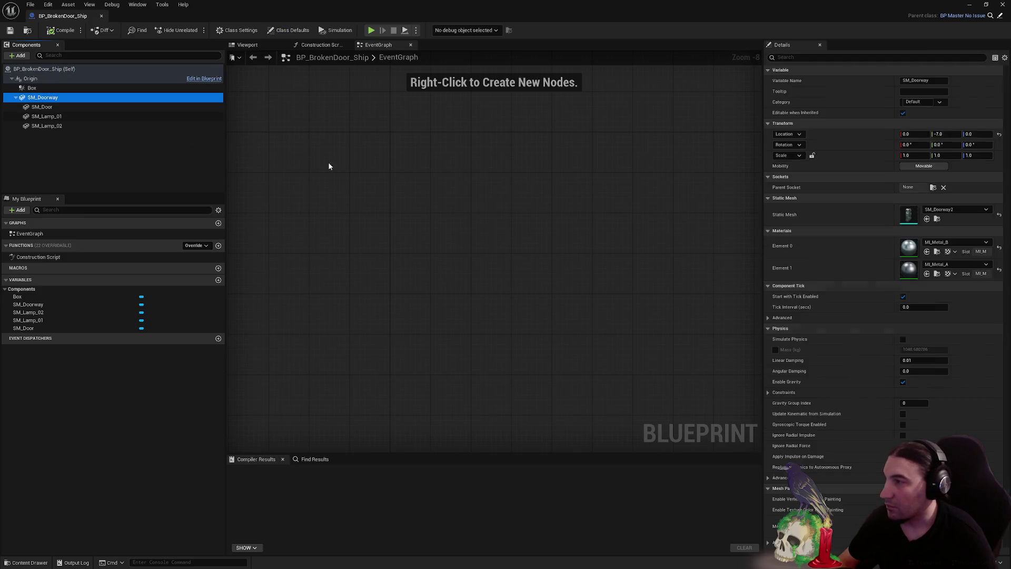
left_click(970, 243)
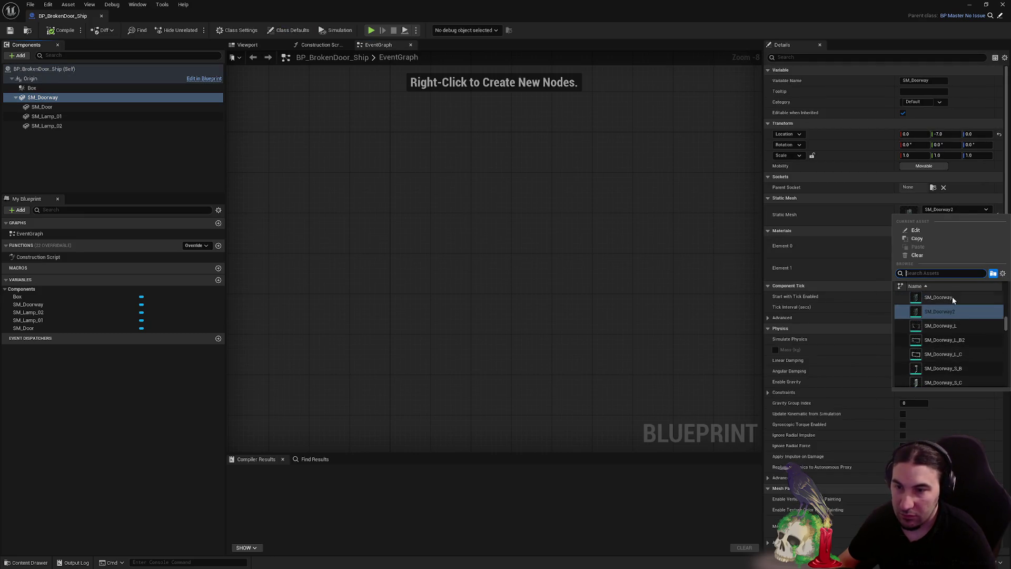
left_click(890, 297)
Set the broken door's Static Mesh to SM_Door, compile, close the blueprint and Save All
left_click(57, 107)
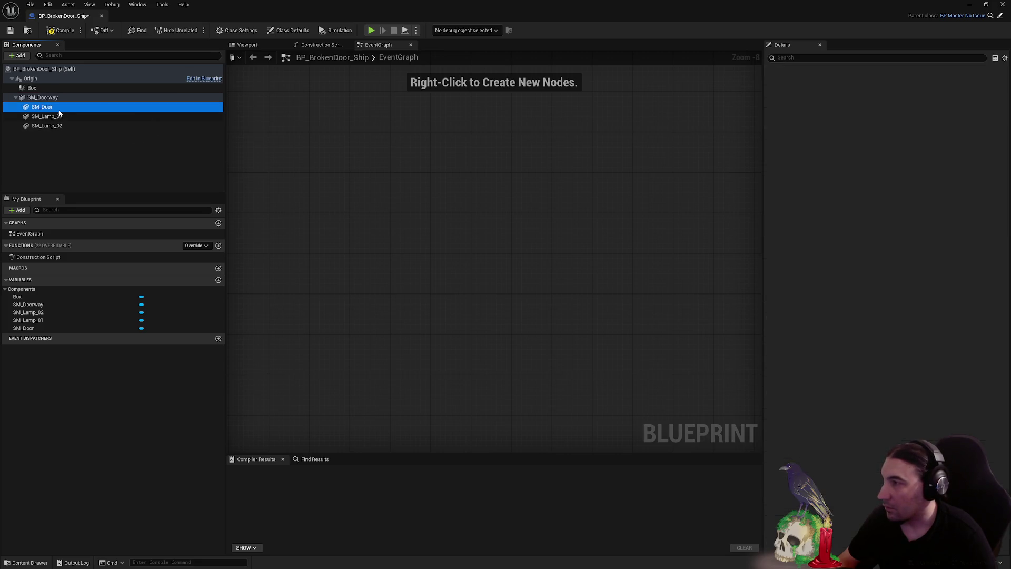
left_click(955, 209)
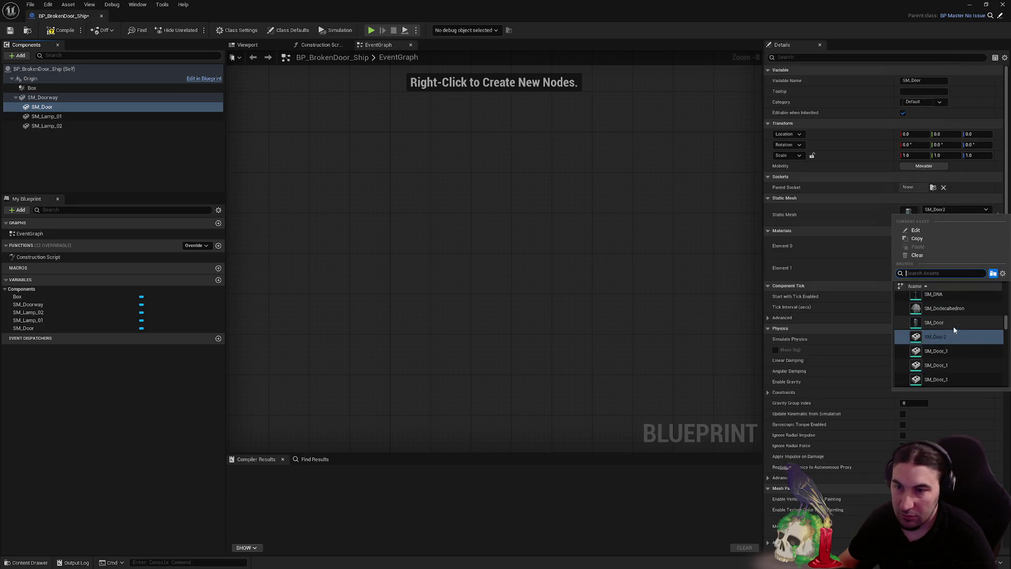
left_click(949, 322)
left_click(65, 33)
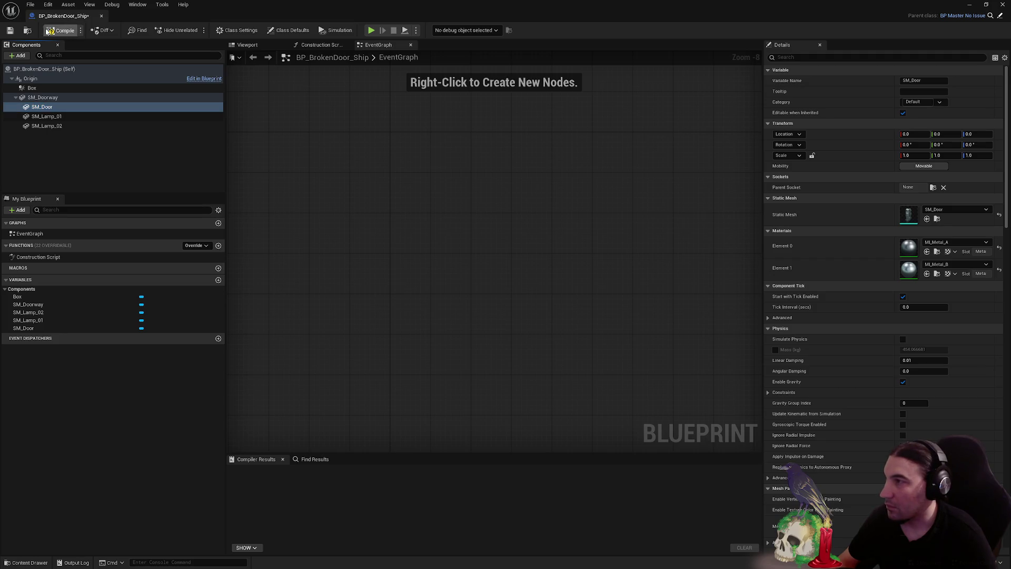
left_click(986, 4)
left_click(195, 429)
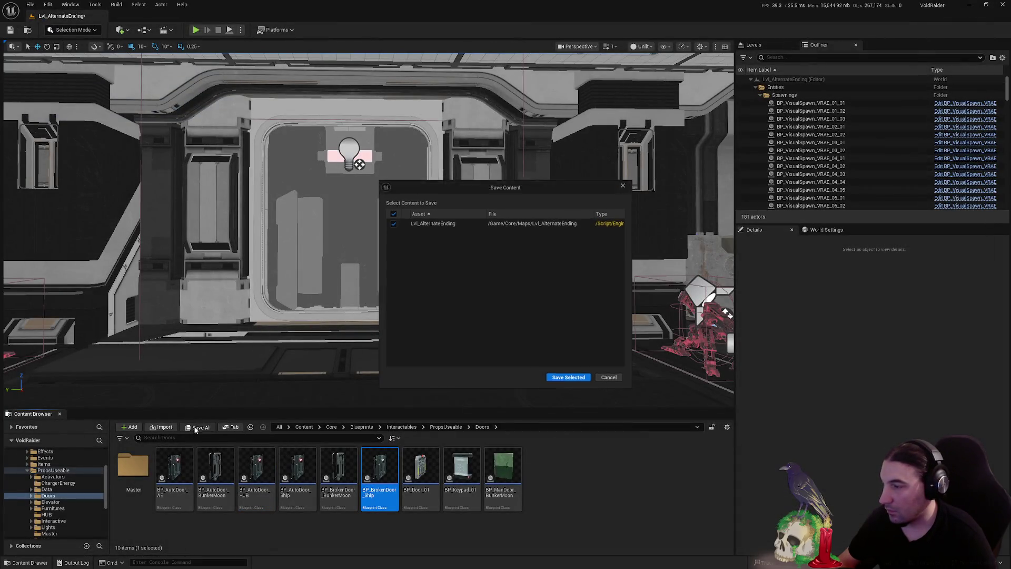
Save the Lvl_AlternateEnding level and collapse the PropsUseable and Interactables folders
left_click(569, 378)
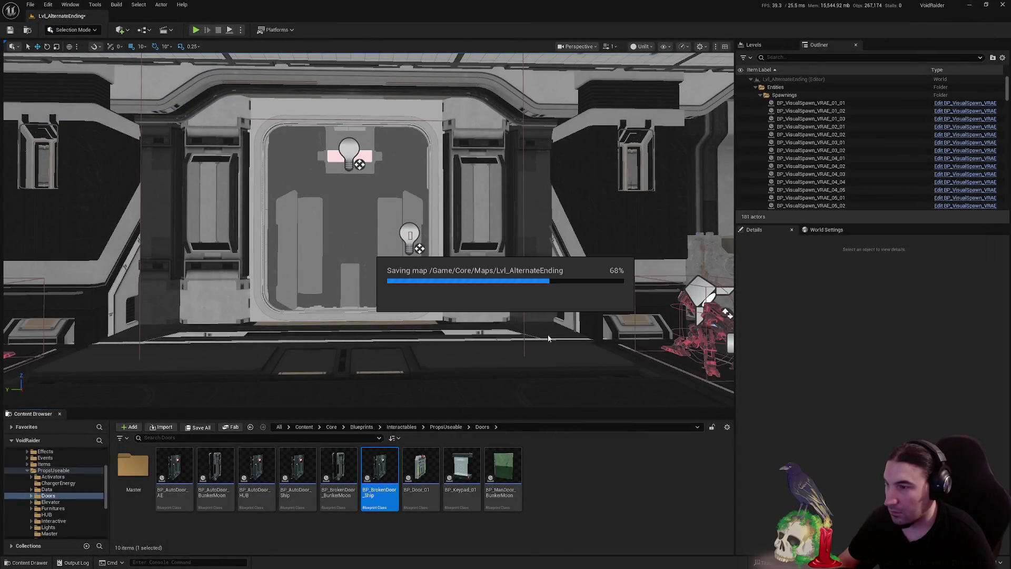
left_click(28, 470)
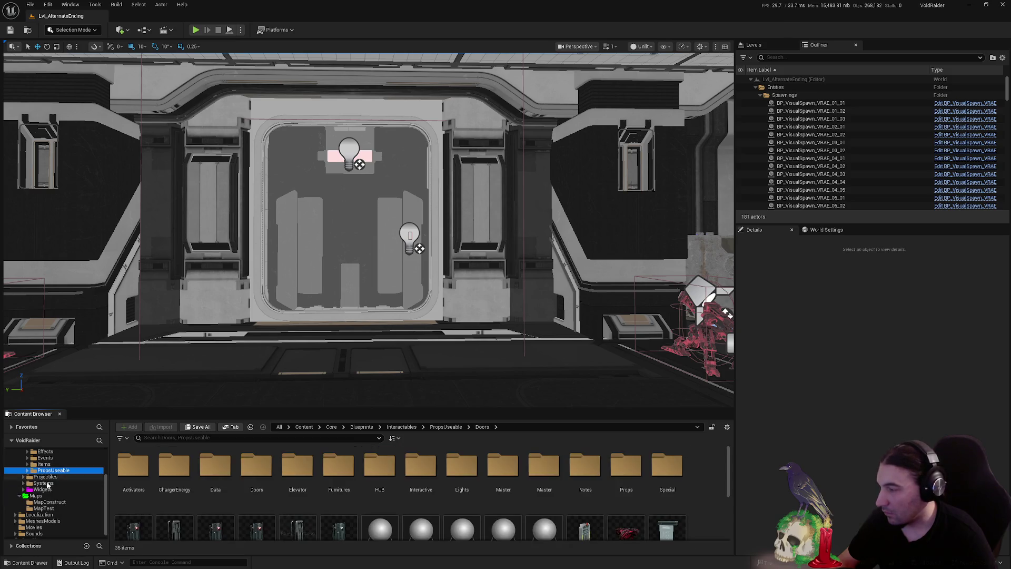
left_click(23, 496)
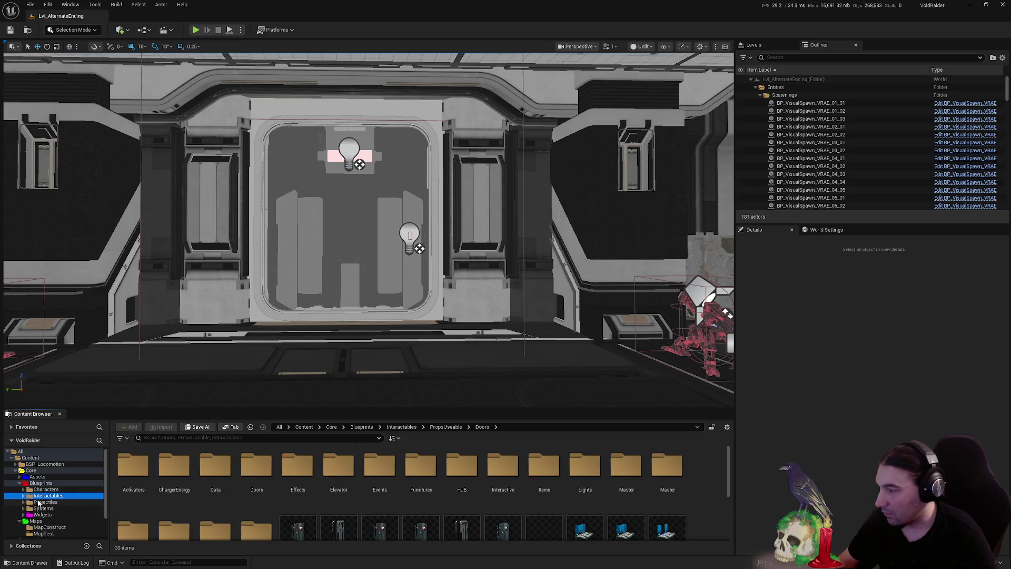
Load Lvl_HUB from the project's Maps folder and start a Play-in-Editor session
left_click(45, 508)
scroll(49, 501, "down", 1)
left_click(44, 503)
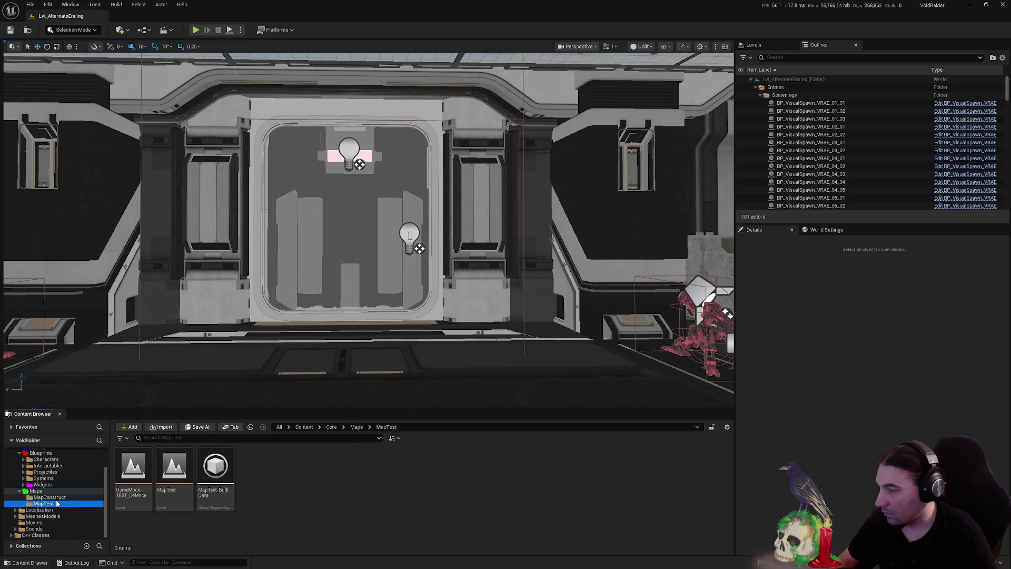
scroll(73, 497, "up", 1)
left_click(36, 504)
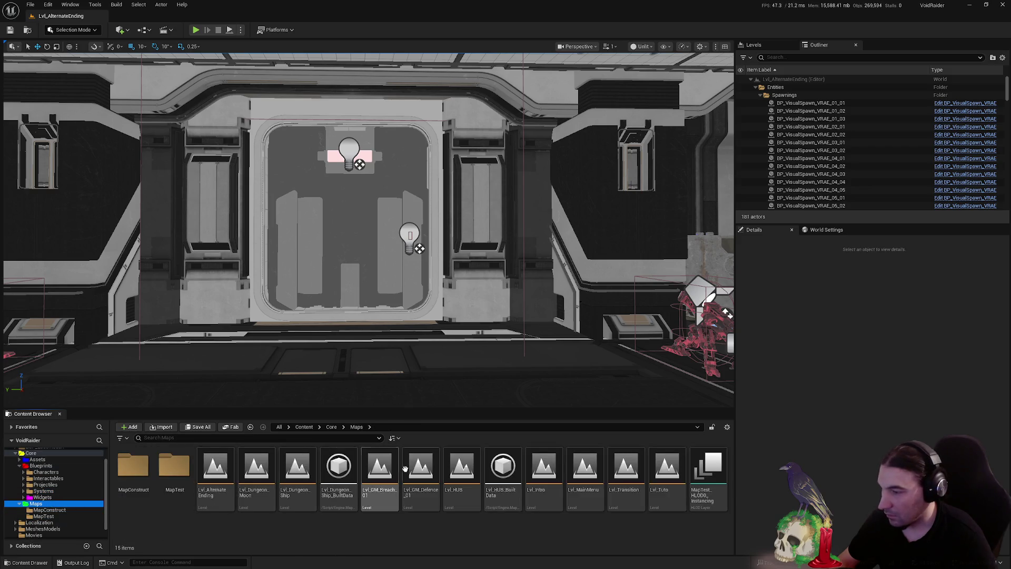
left_click(461, 474)
double_click(468, 477)
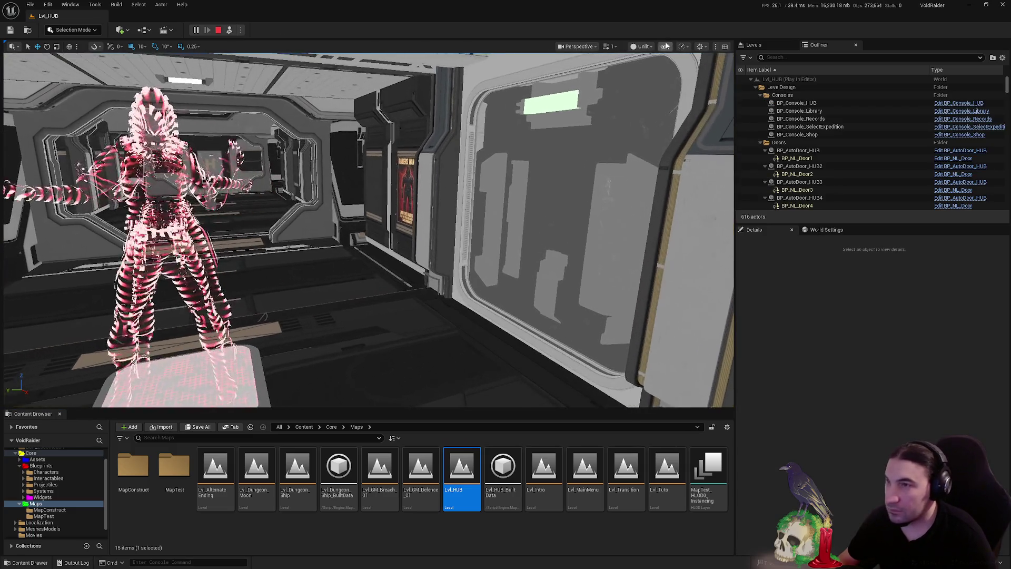
left_click(642, 47)
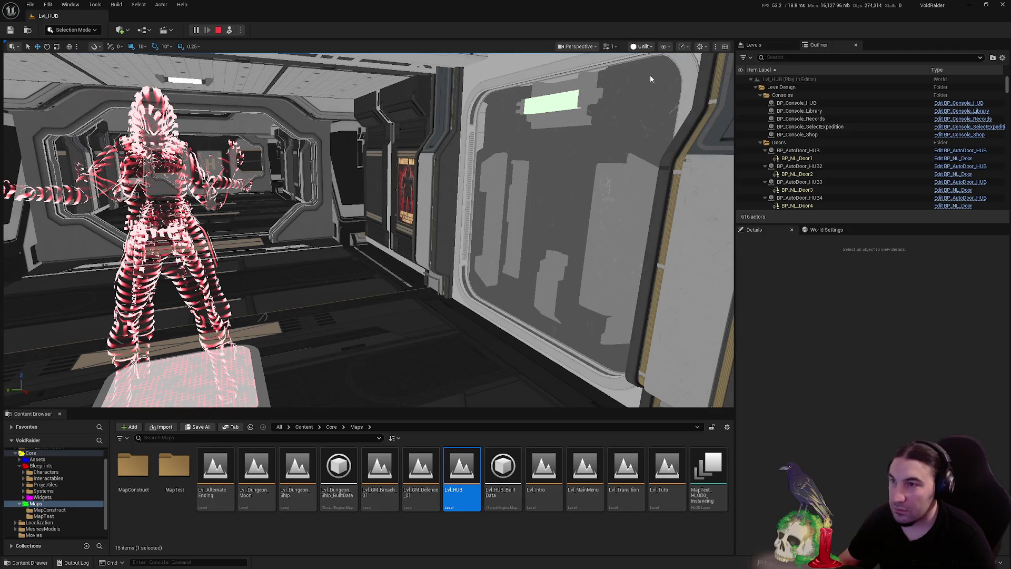
Switch to Lit view and walk back and forth through the first doorway and green-lit door
key("alt+4")
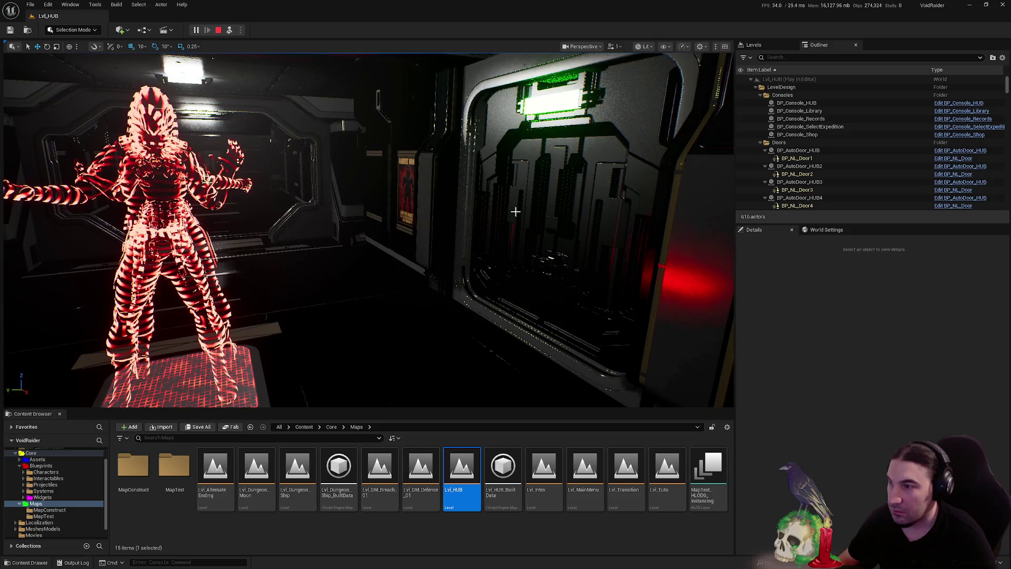
key("w")
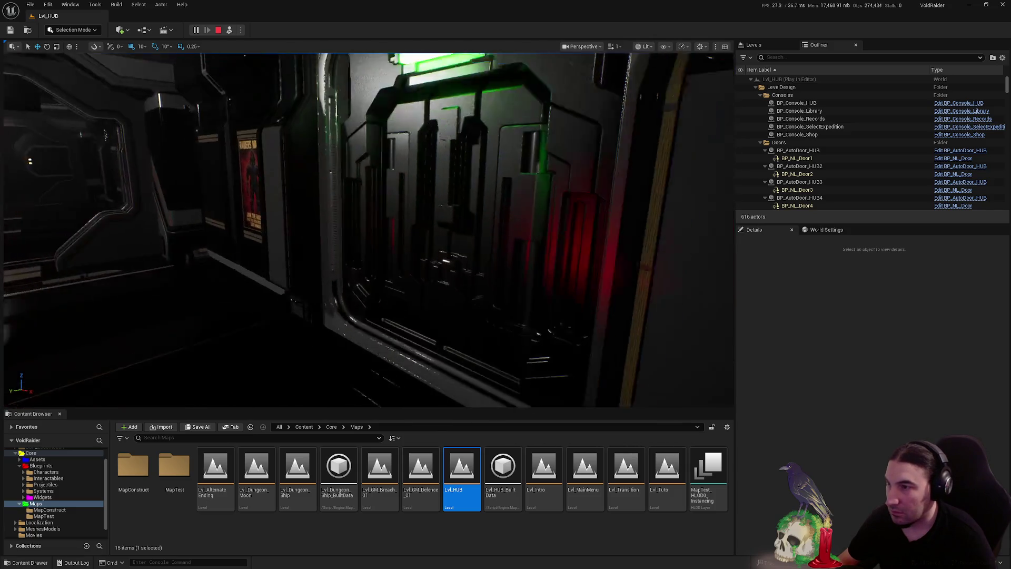
key("s")
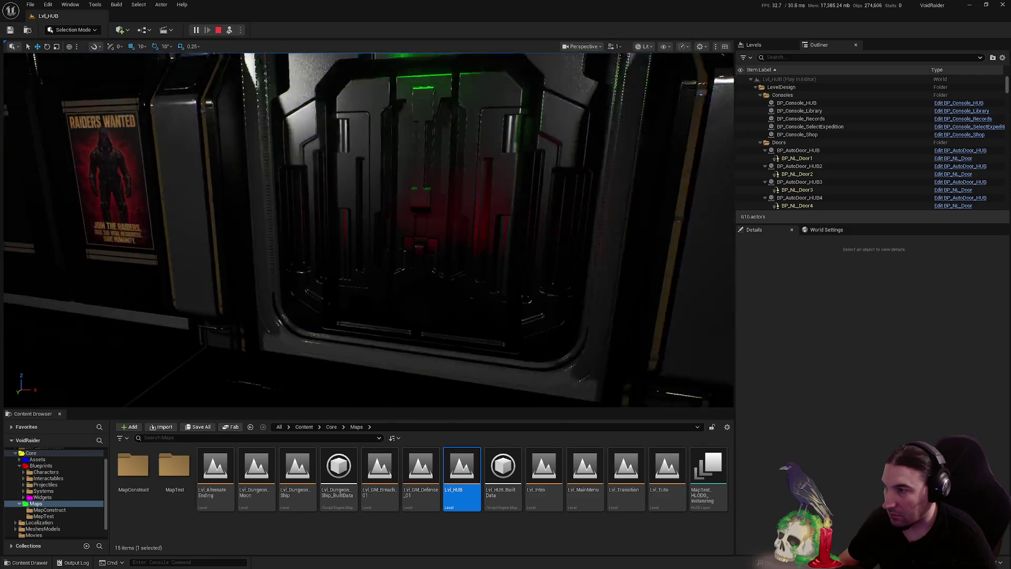
key("w")
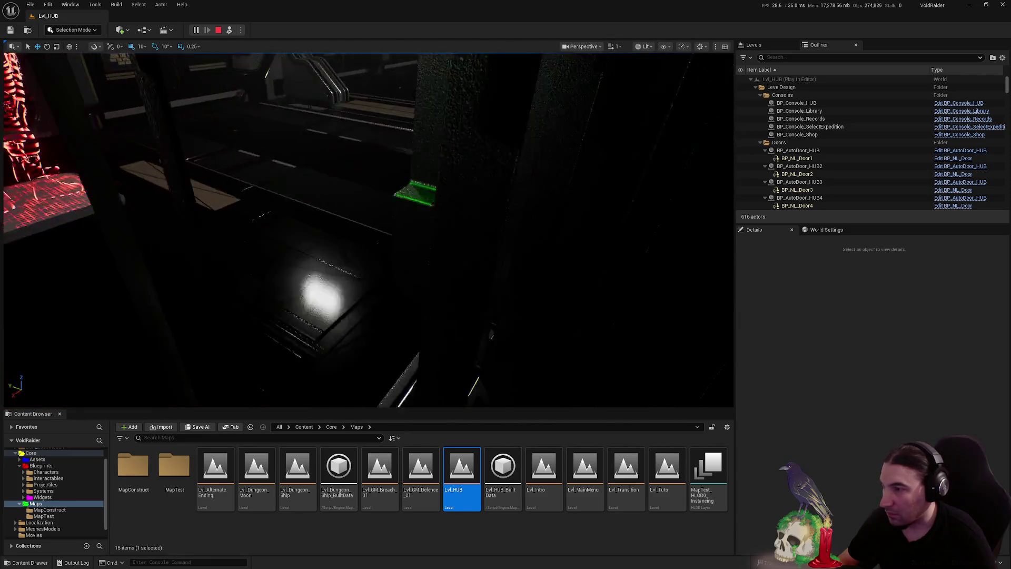
key("s")
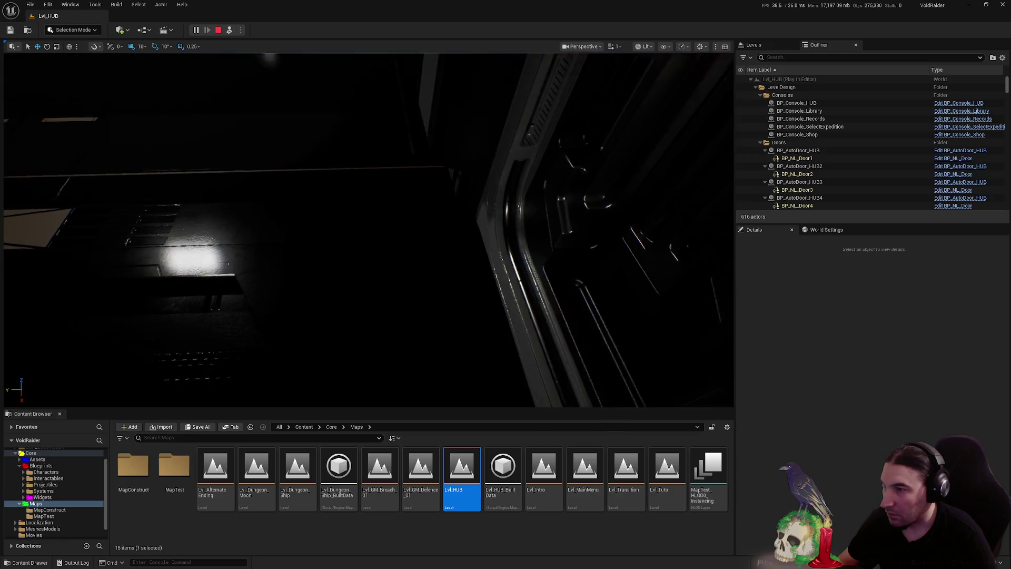
key("w")
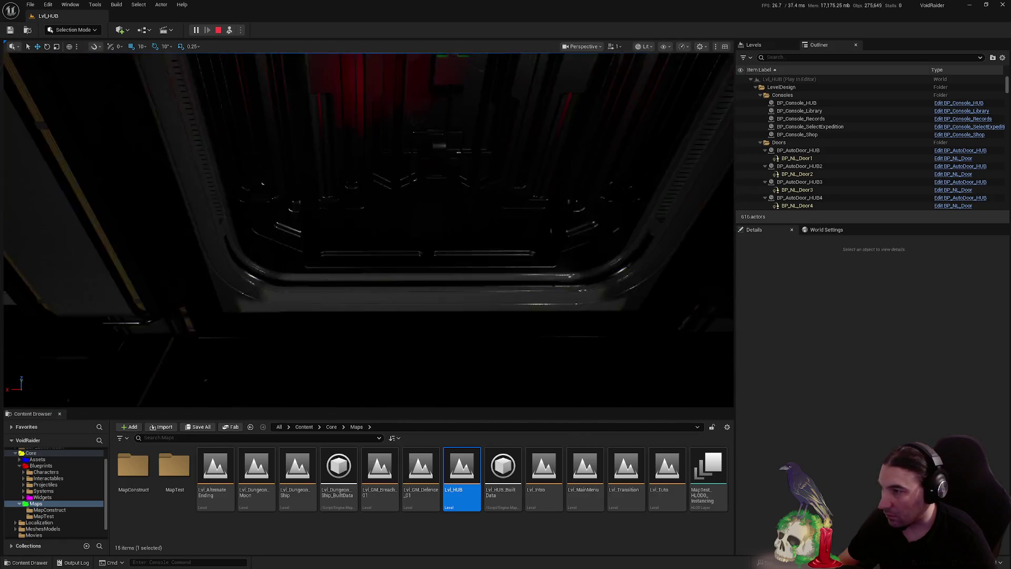
Walk the corridor to the next green-lit door, pass into the hangar, then stop the playtest
key("w")
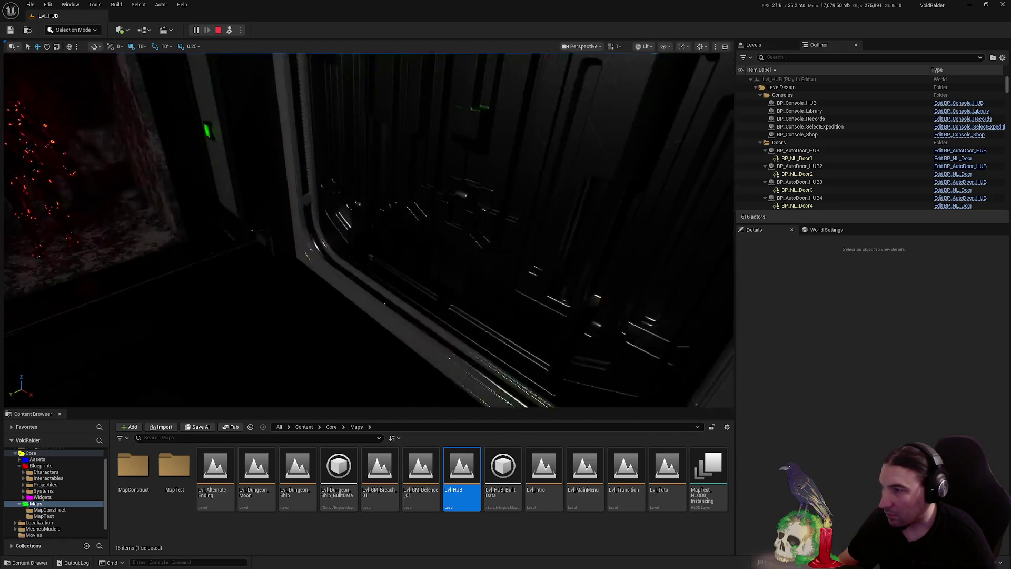
key("w")
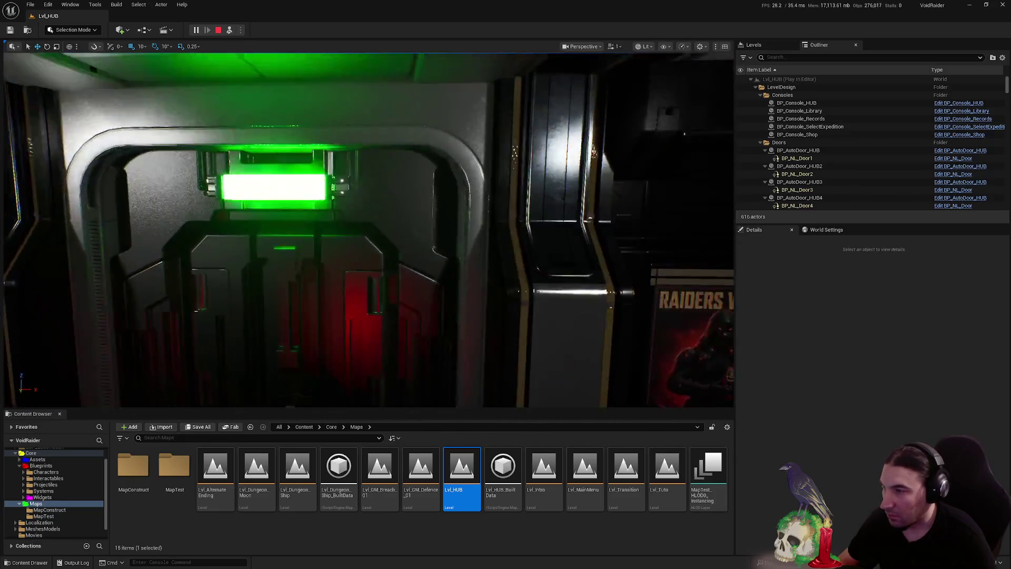
key("w")
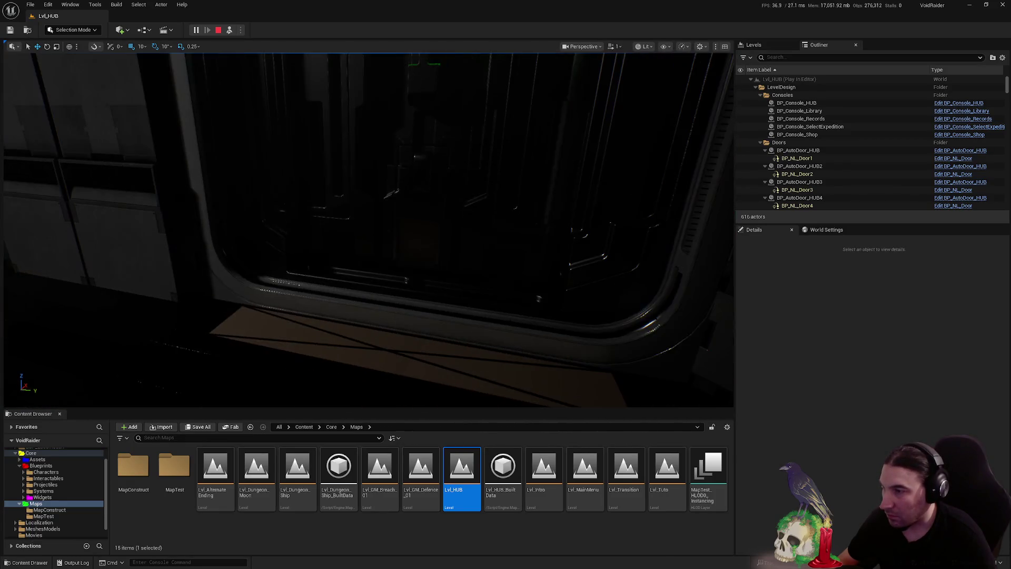
key("w")
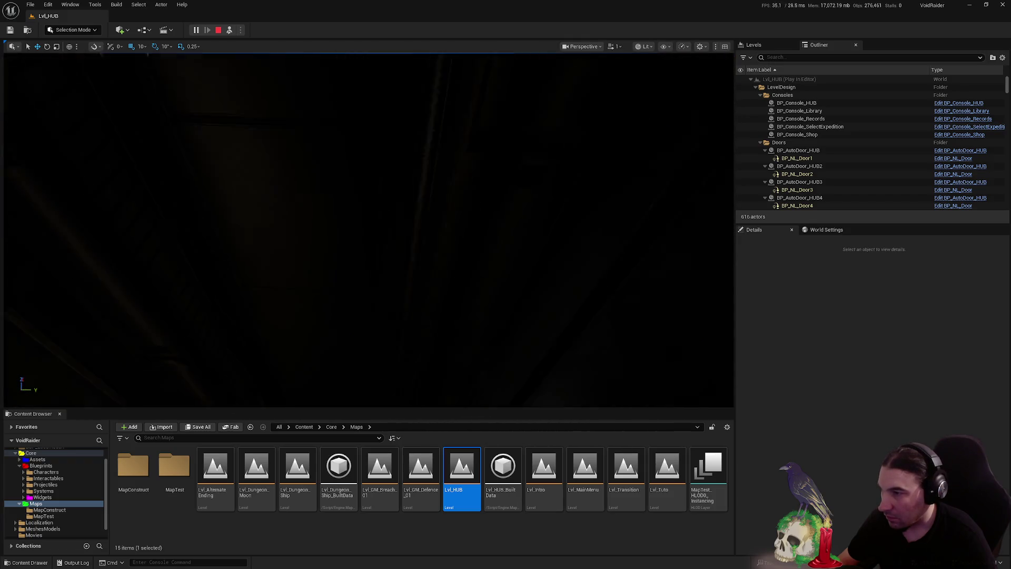
key("w")
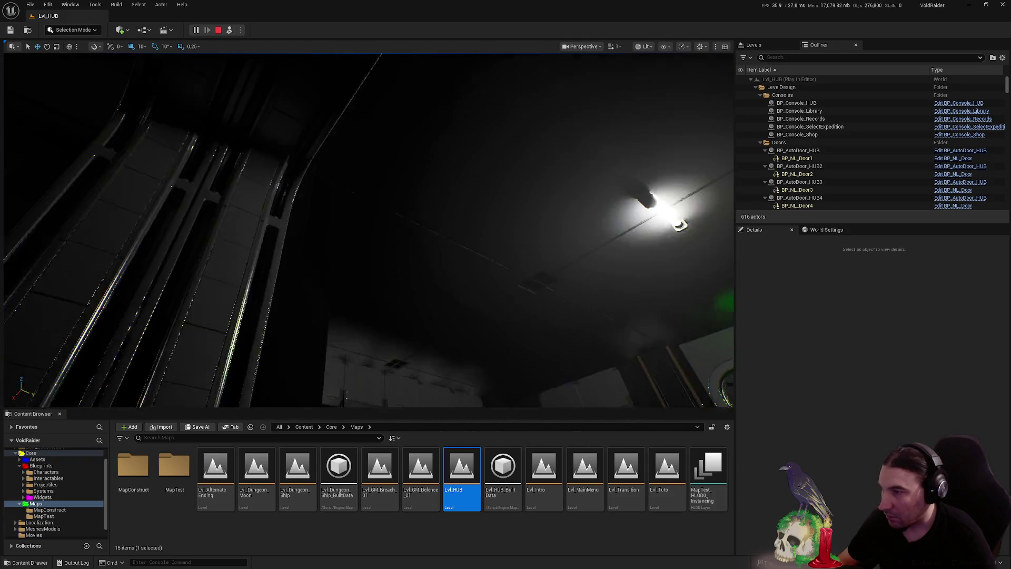
key("w")
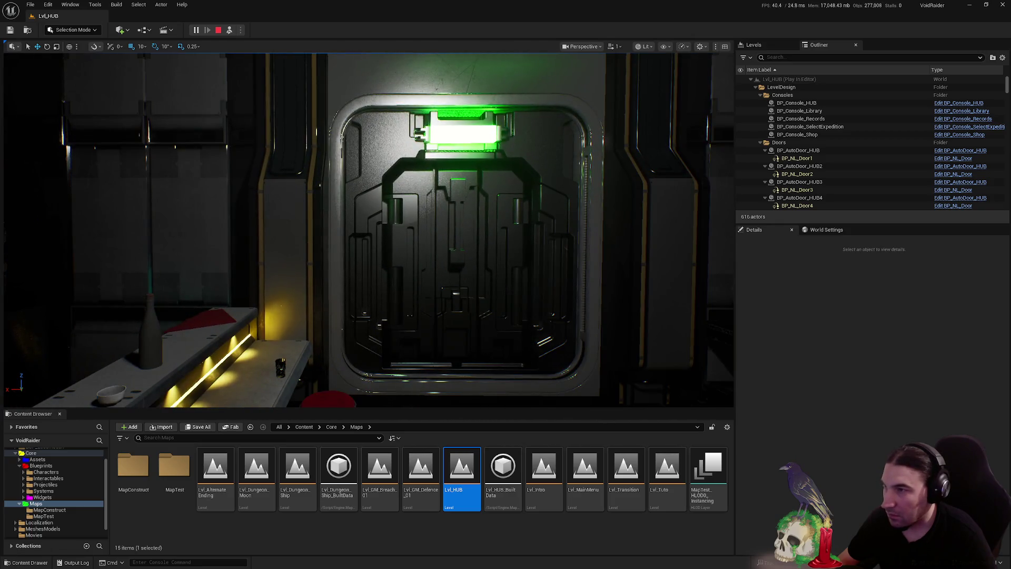
key("d")
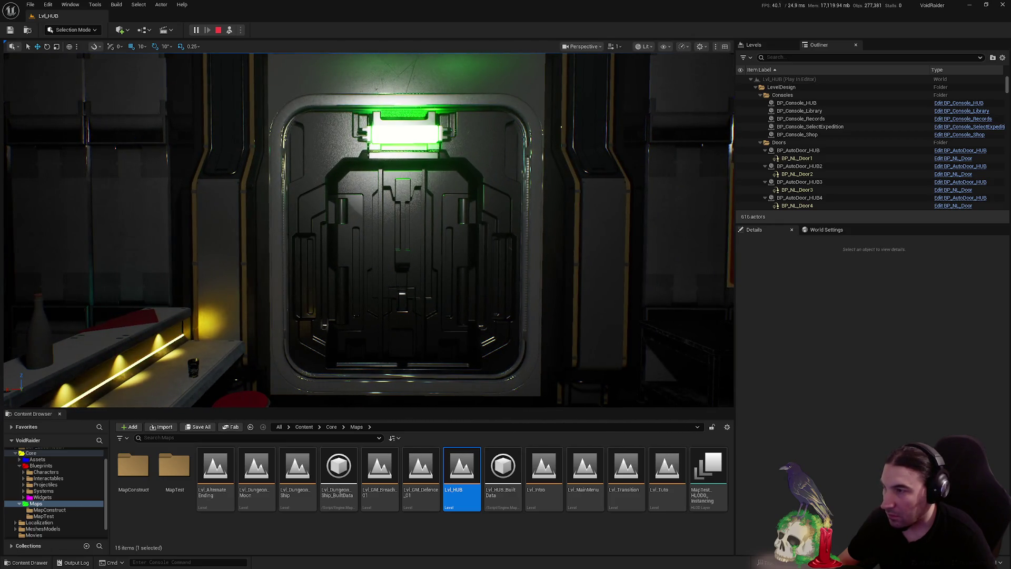
key("s")
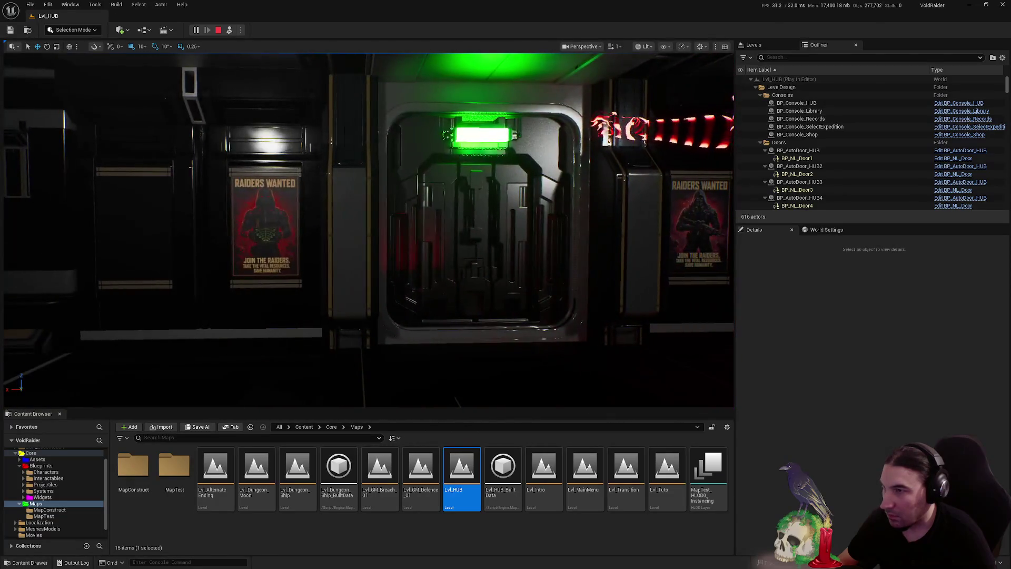
key("w")
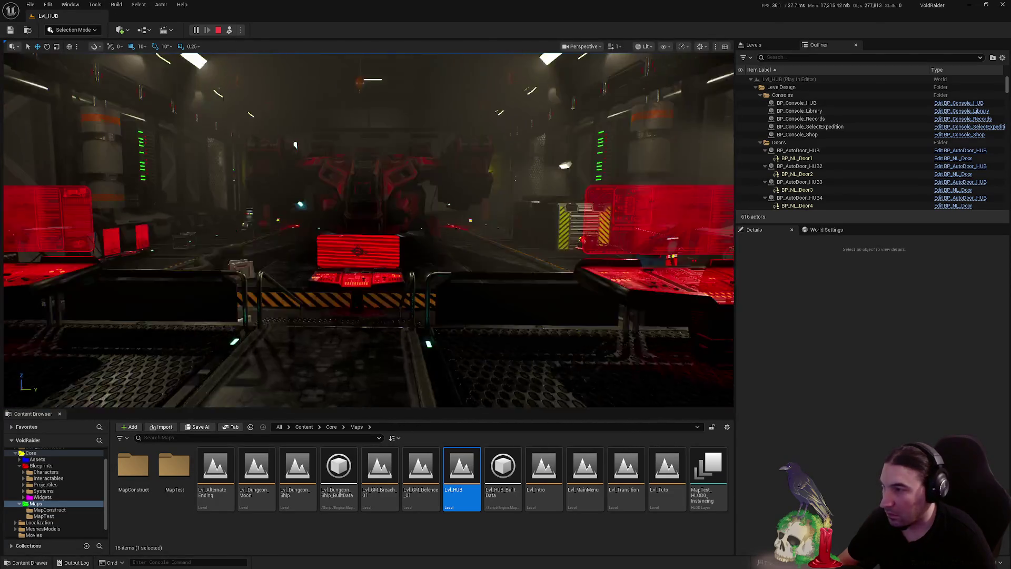
key("shift+F1")
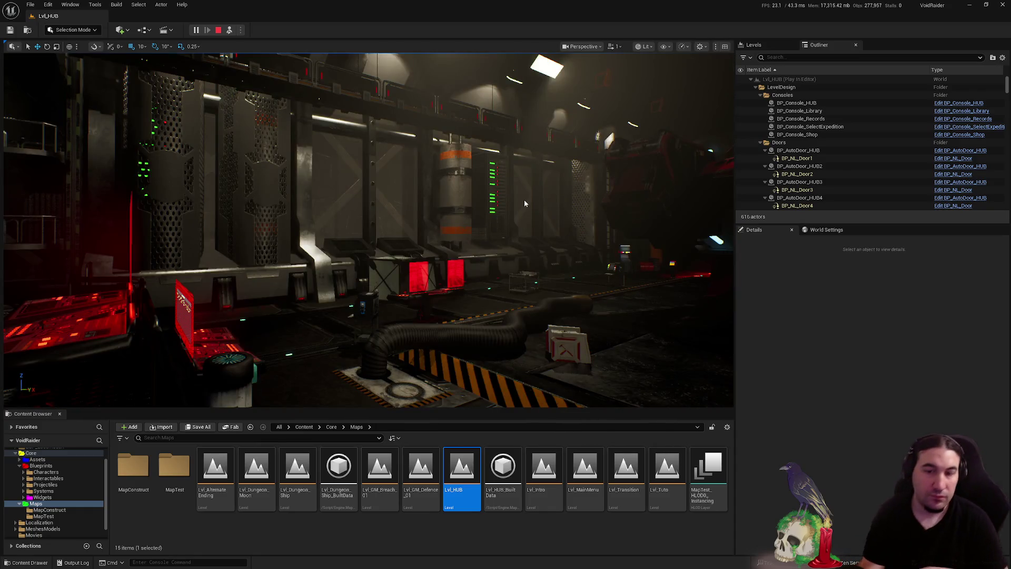
key("Escape")
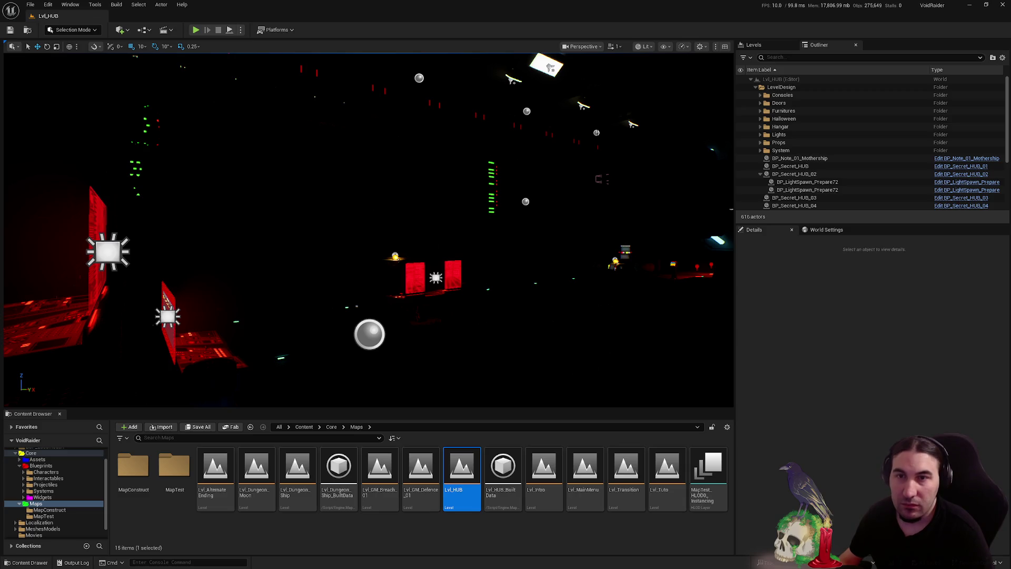
key("super")
key("Escape")
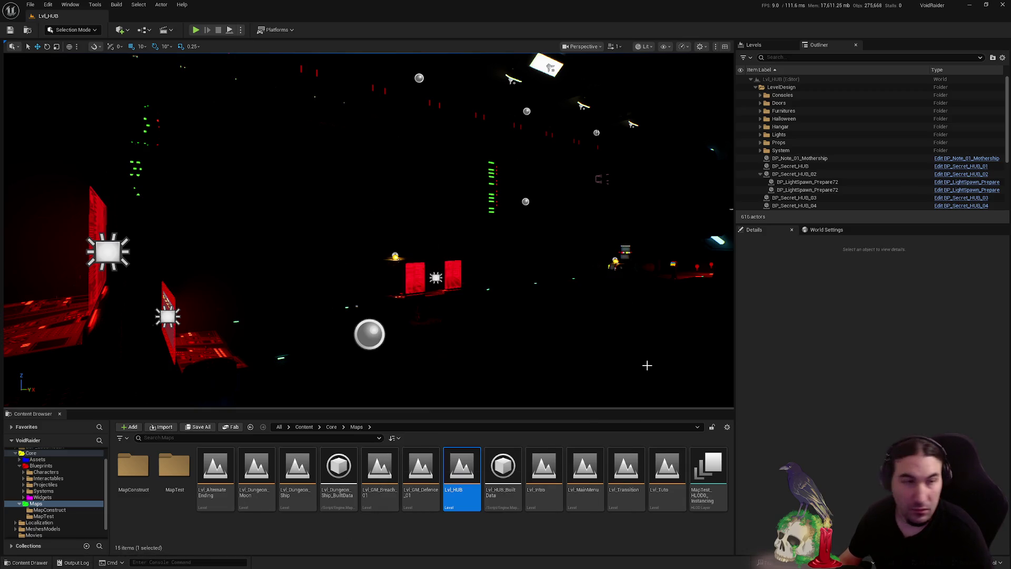
key("super")
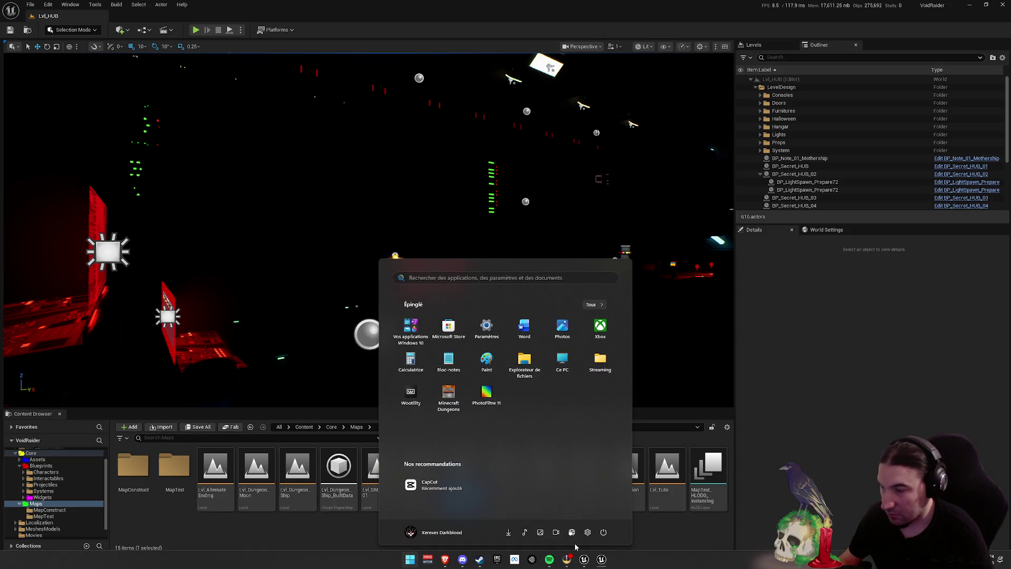
mouse_move(565, 553)
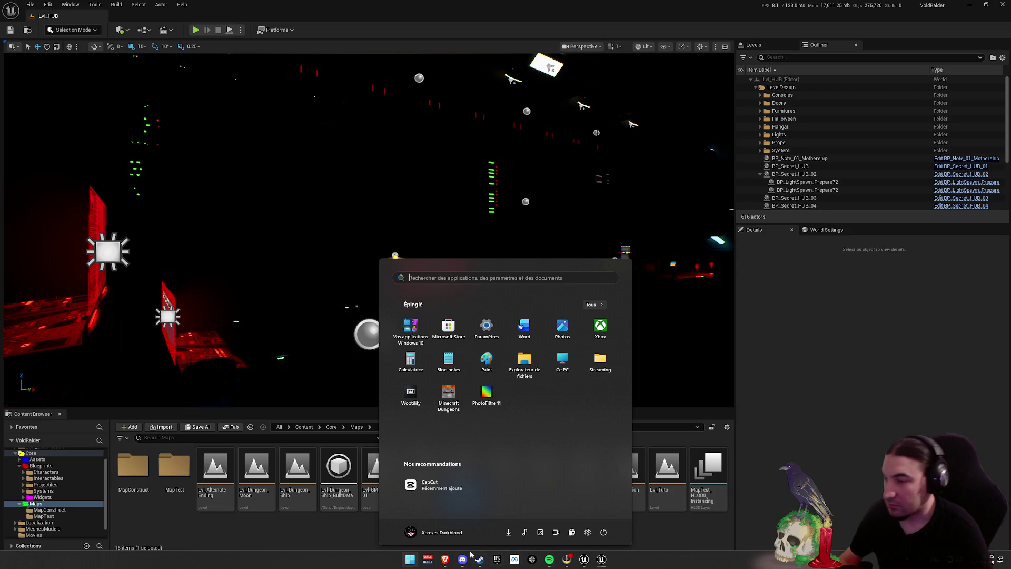
mouse_move(462, 560)
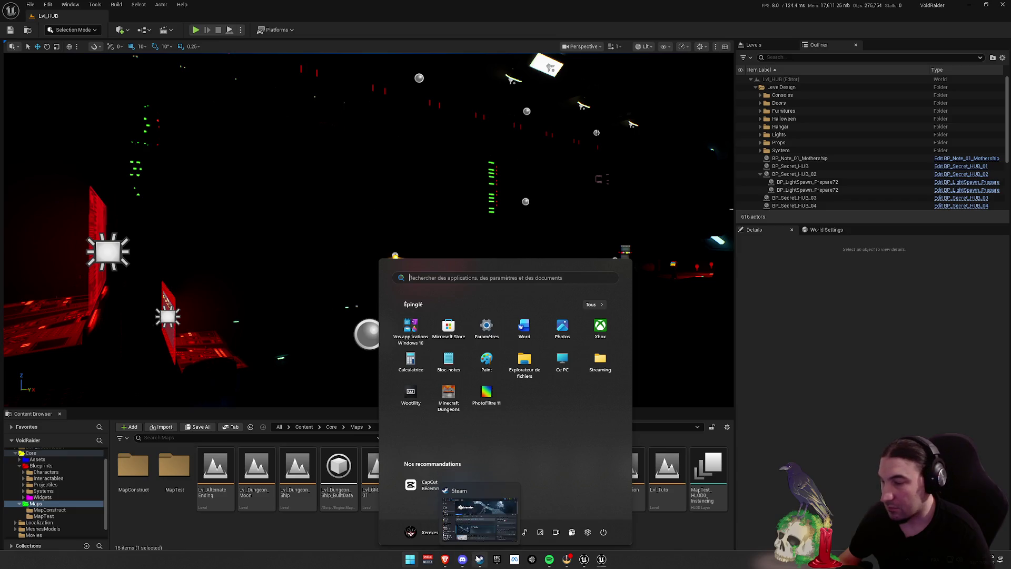
left_click(480, 560)
scroll(137, 211, "down", 8)
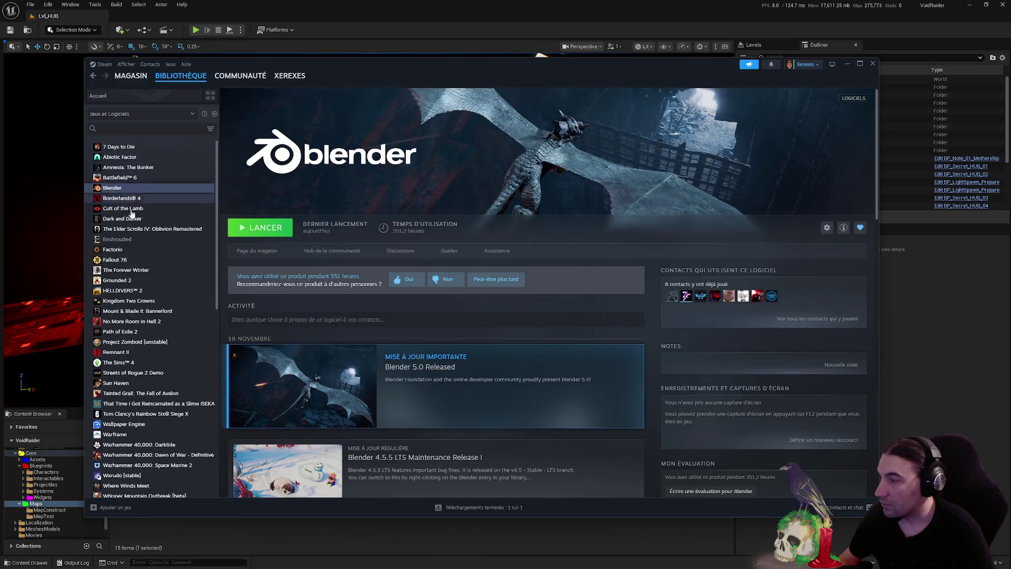
scroll(146, 233, "up", 10)
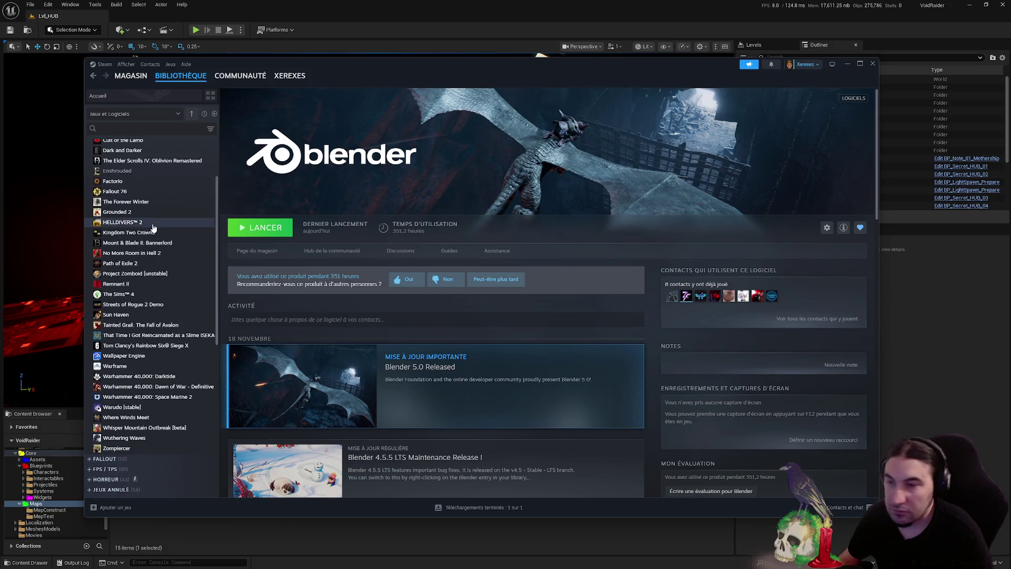
left_click(847, 65)
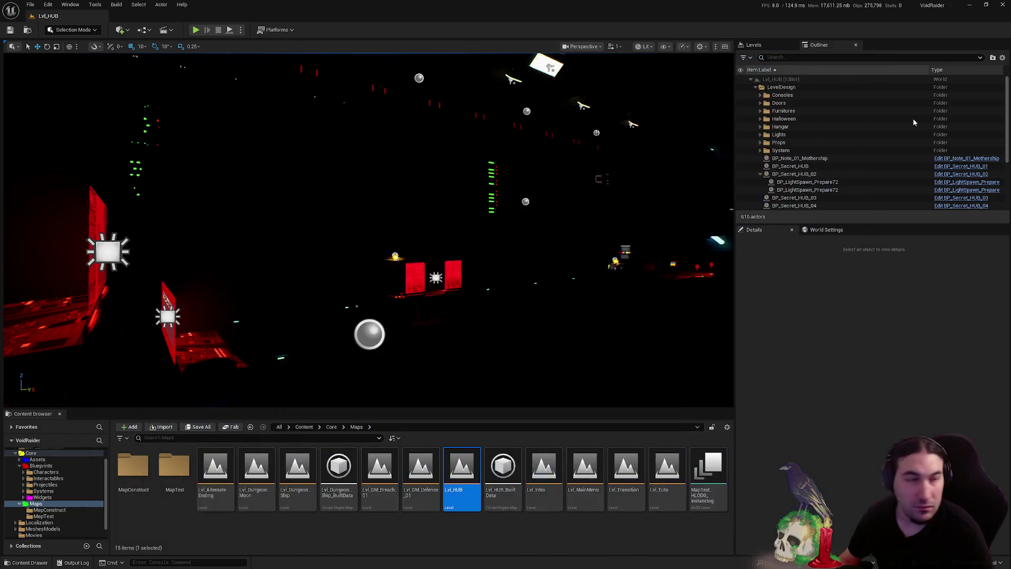
Turn the viewport to face the red hub console and collapse the Blueprints folder
mouse_move(369, 237)
left_mouse_down()
mouse_move(237, 242)
mouse_move(77, 554)
left_mouse_up()
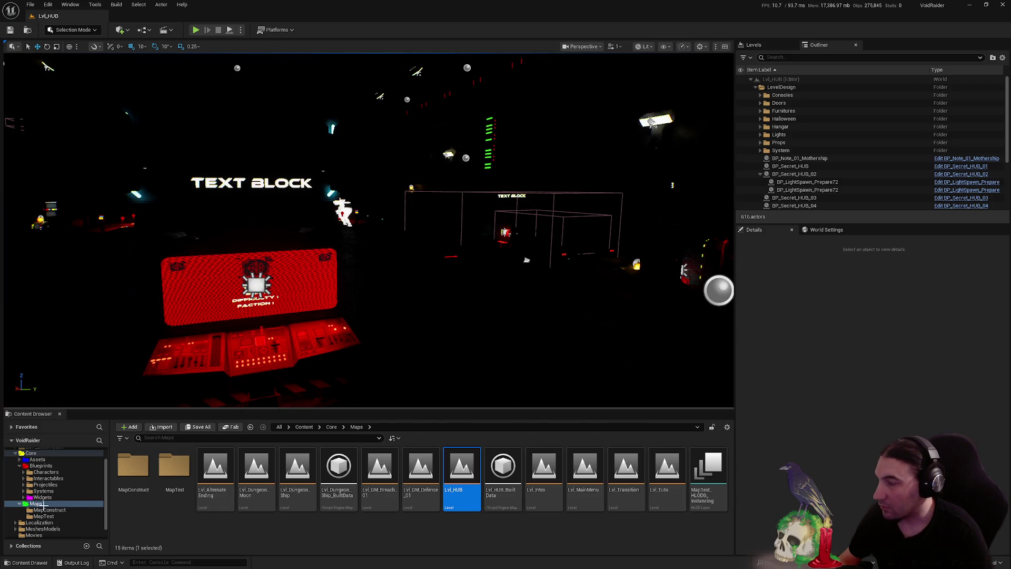
left_click(21, 466)
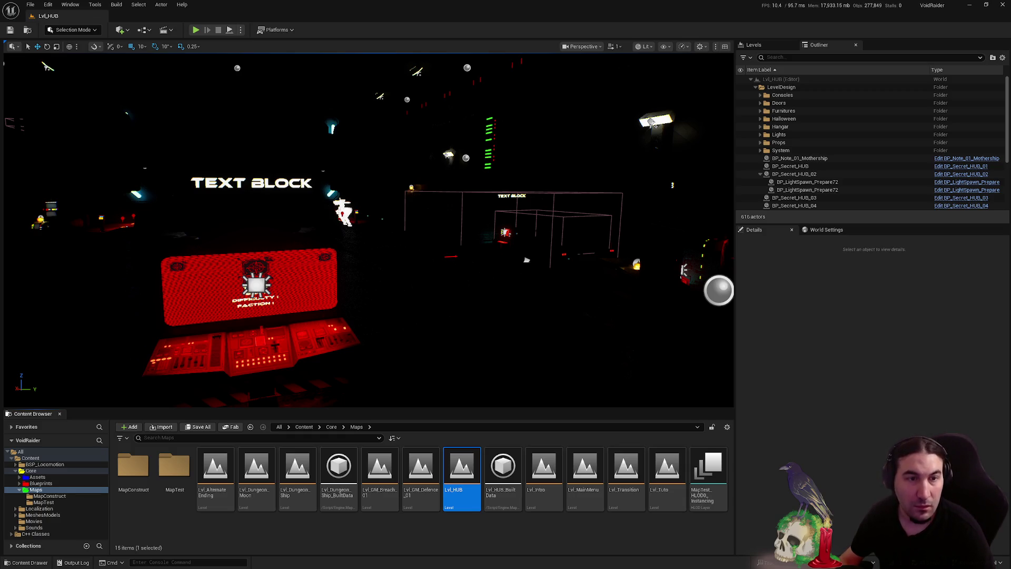
key("super")
key("super")
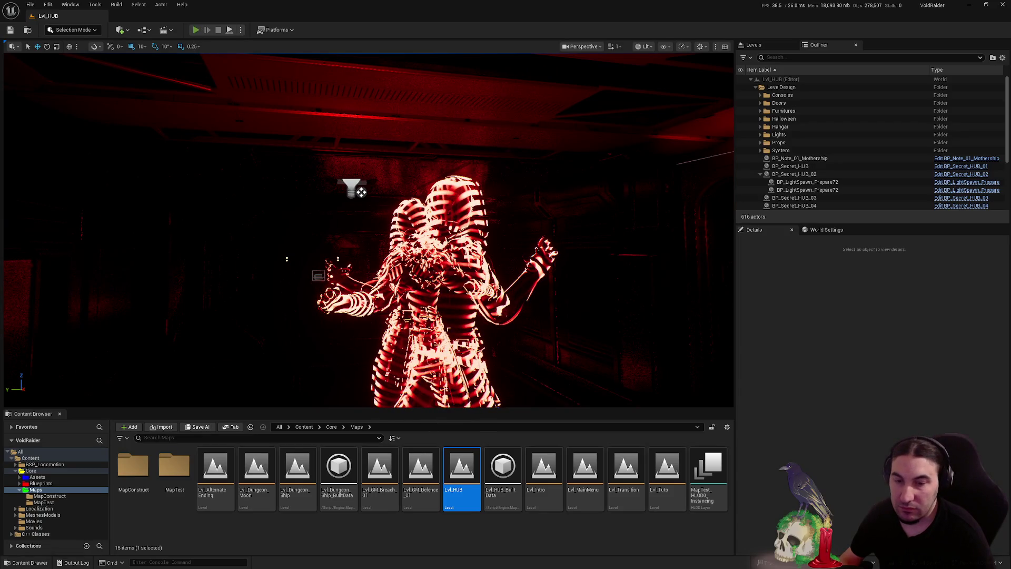
Run a brief HUB level playtest, stop it, and bring up the Windows Start menu
key("alt+p")
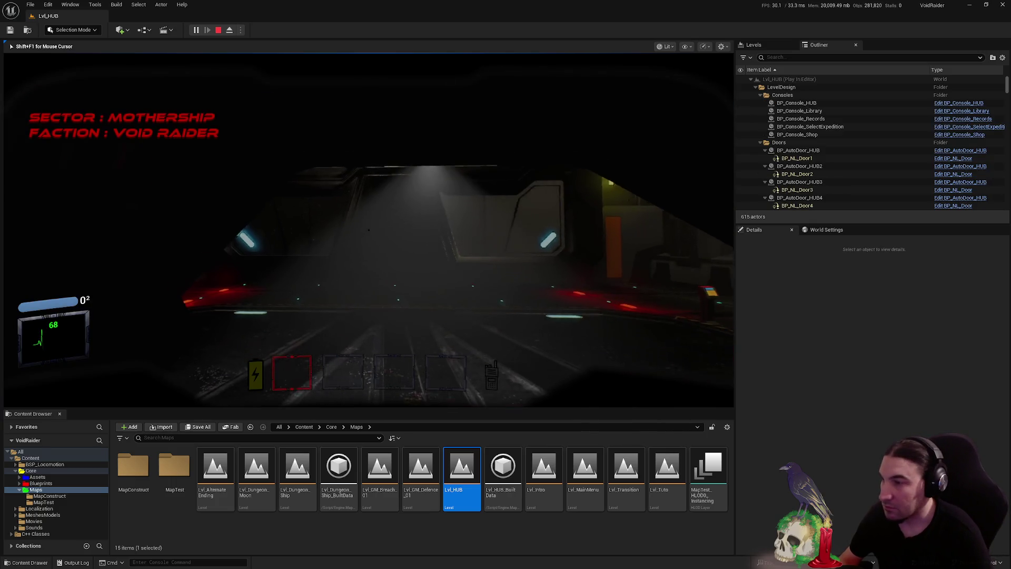
key("Escape")
key("super")
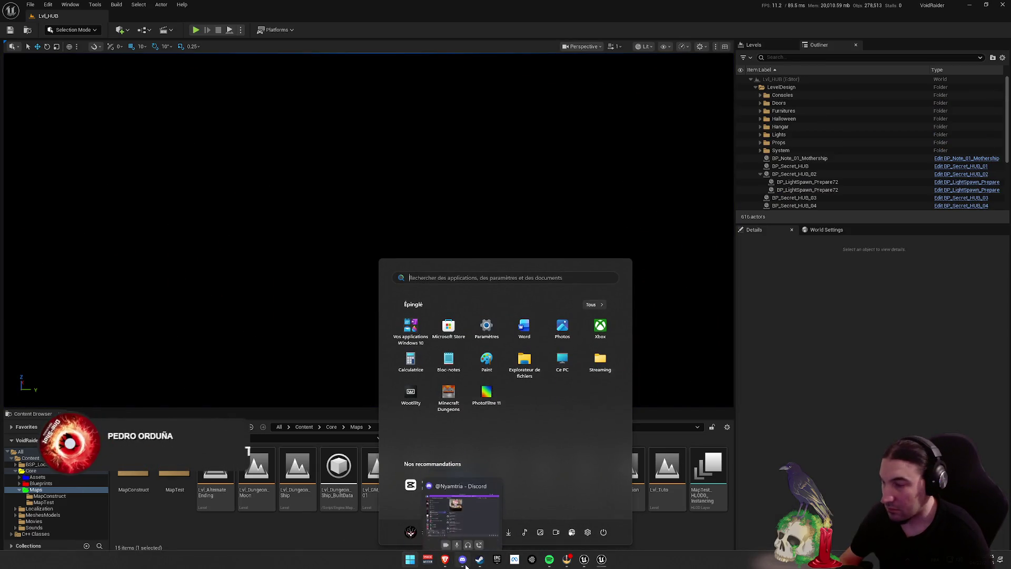
Dismiss the Windows Start menu with Esc to return to the editor
key("Escape")
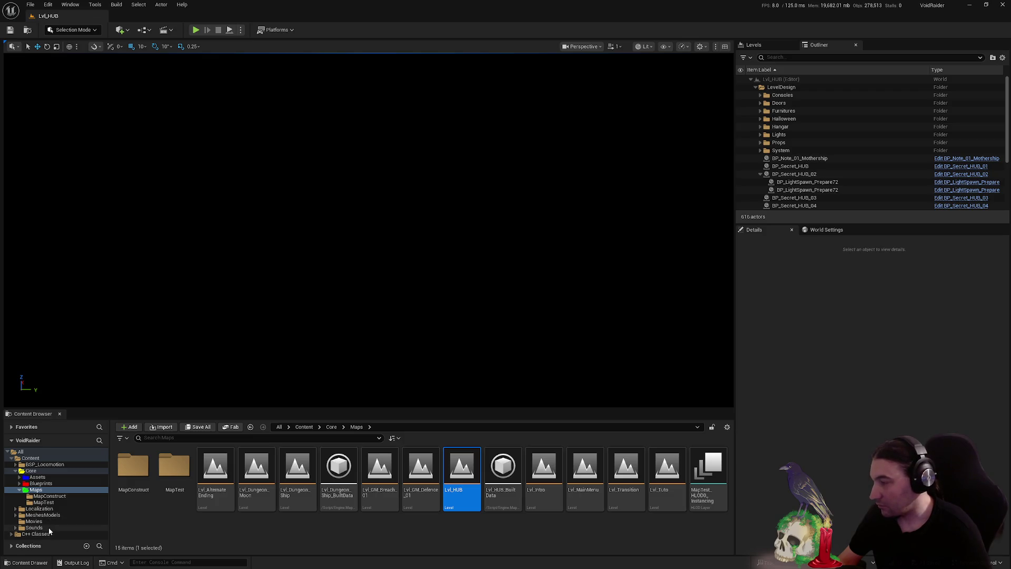
left_click(34, 528)
left_click(49, 522)
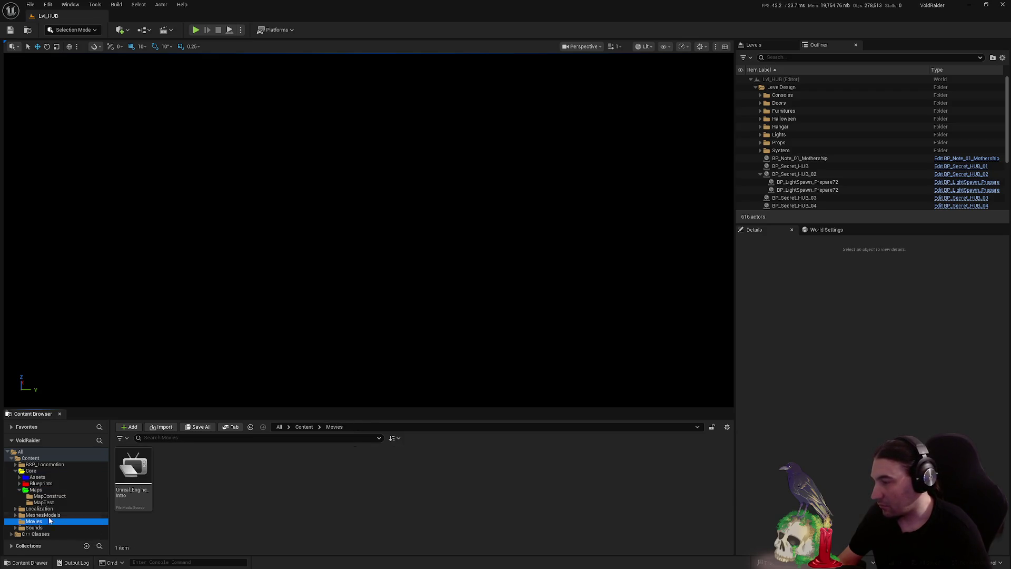
left_click(53, 515)
left_click(44, 503)
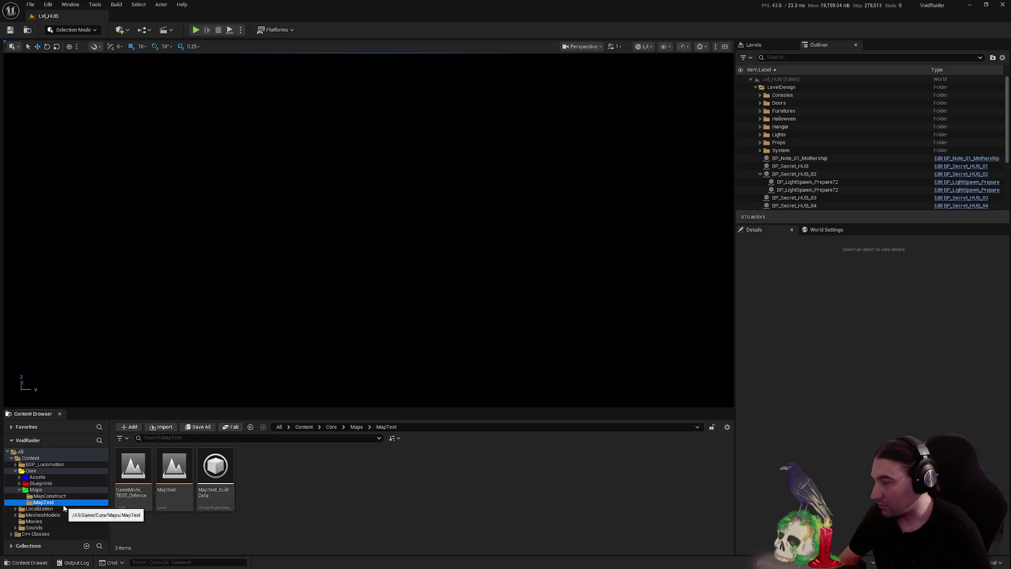
left_click(41, 484)
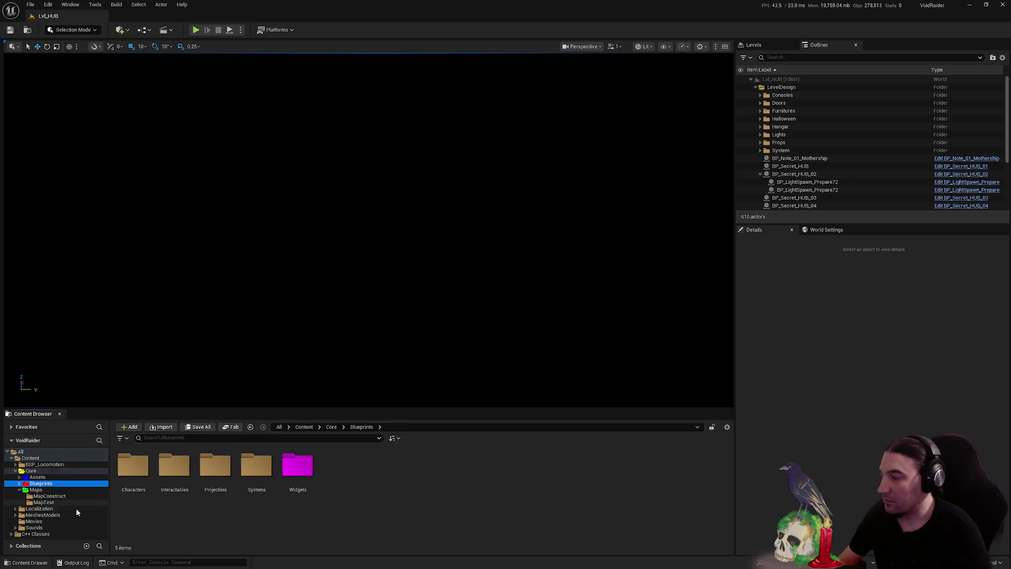
left_click(38, 478)
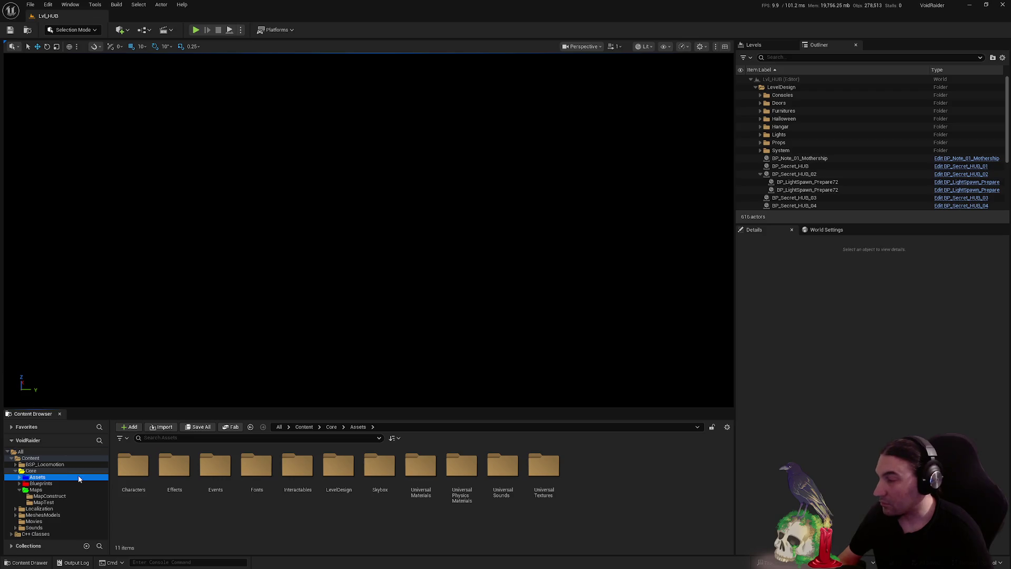
left_click(37, 490)
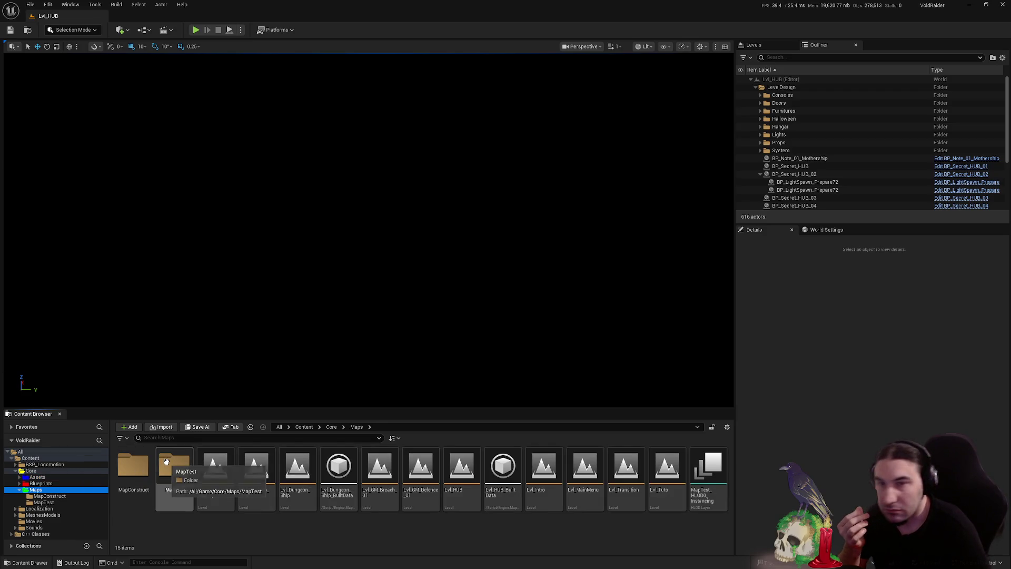
Open Lvl_Intro, play it, and choose LAUNCH GAME then SOLO from the main menu
double_click(561, 482)
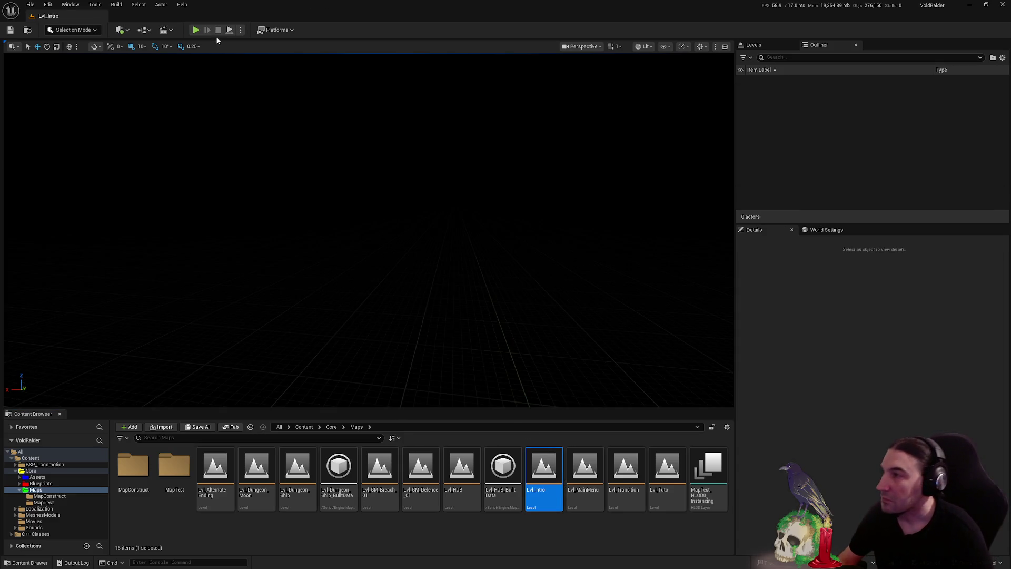
left_click(193, 31)
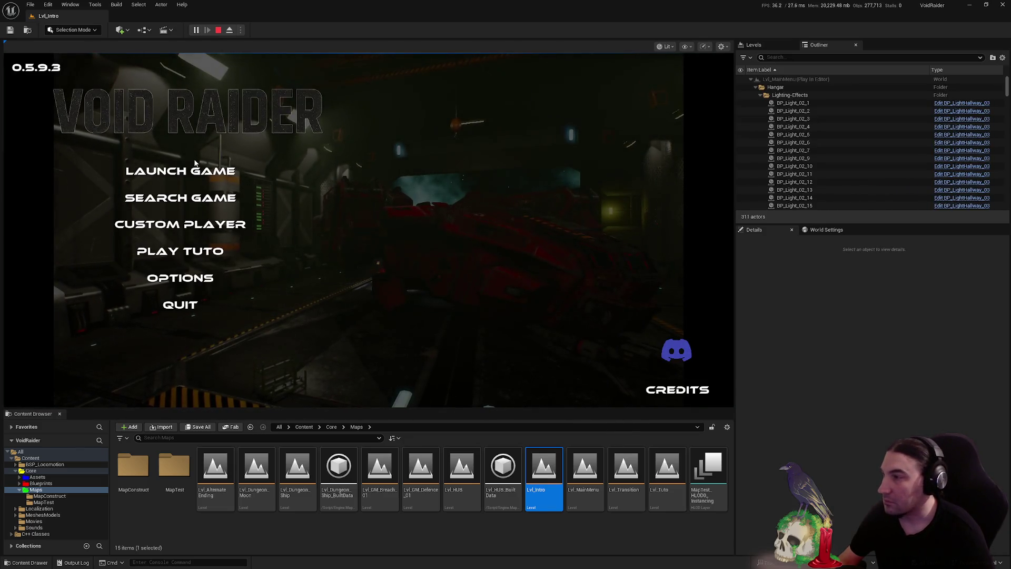
left_click(196, 170)
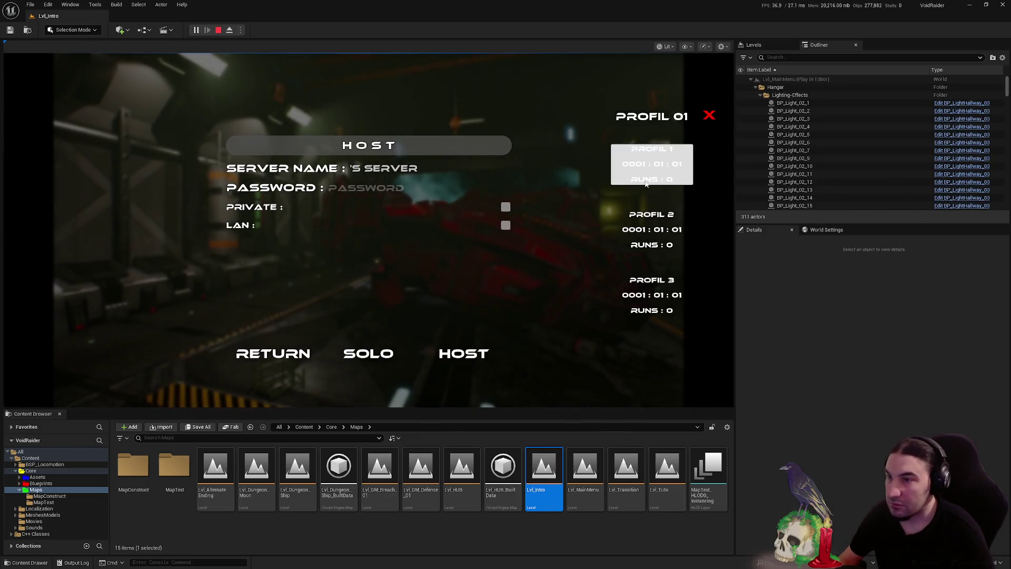
left_click(380, 350)
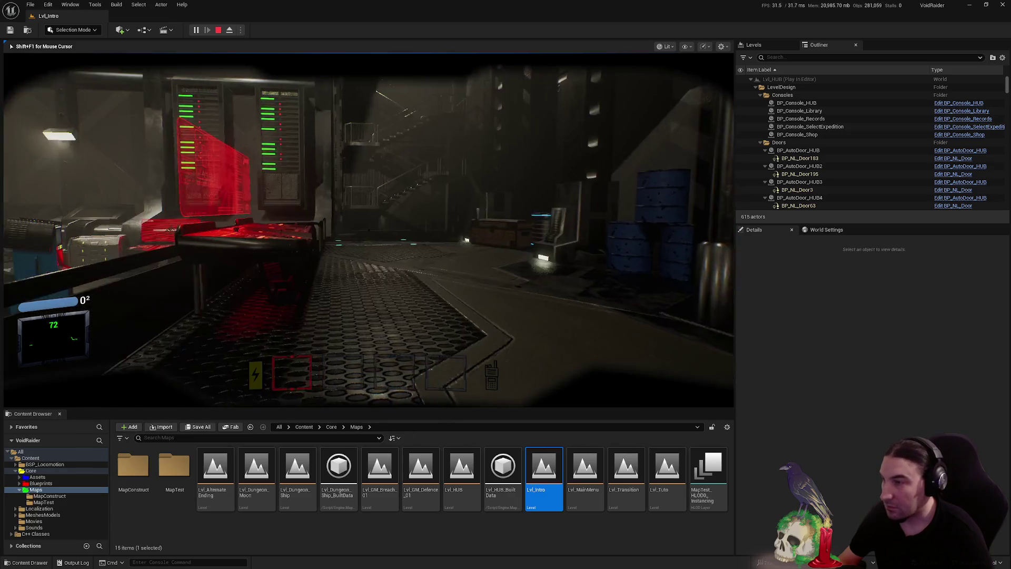
Enter the hangar and select and validate the Moon expedition at the console
key("f")
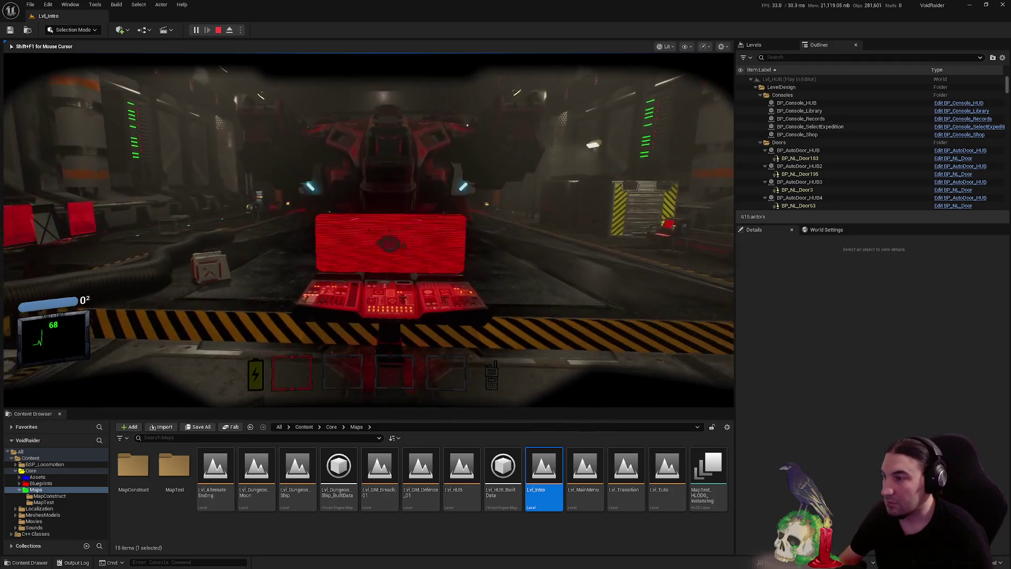
key("f")
left_click(466, 196)
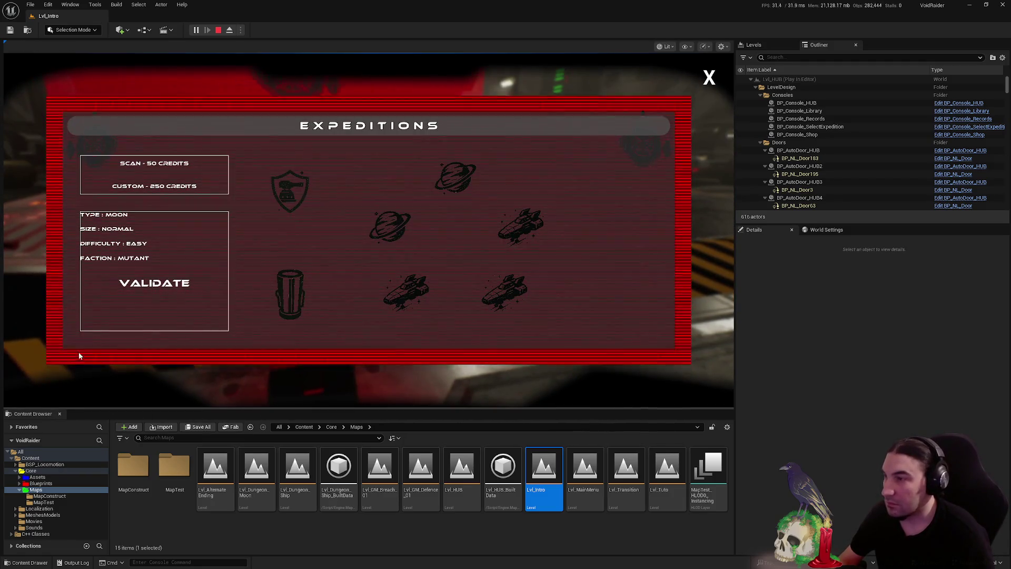
left_click(172, 292)
Buy the Combat Knife in the items shop and pick it up from the chest
key("w")
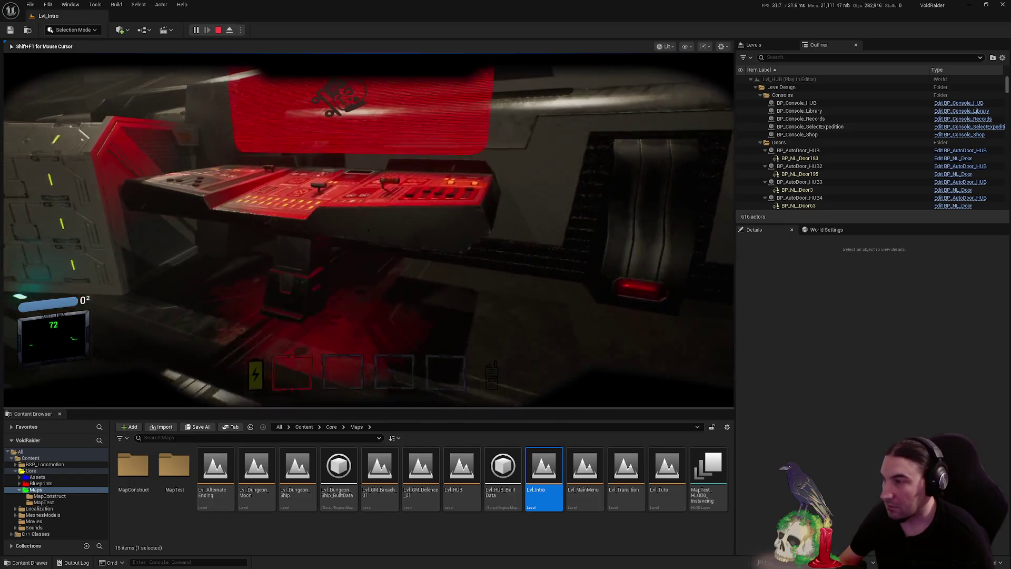
key("f")
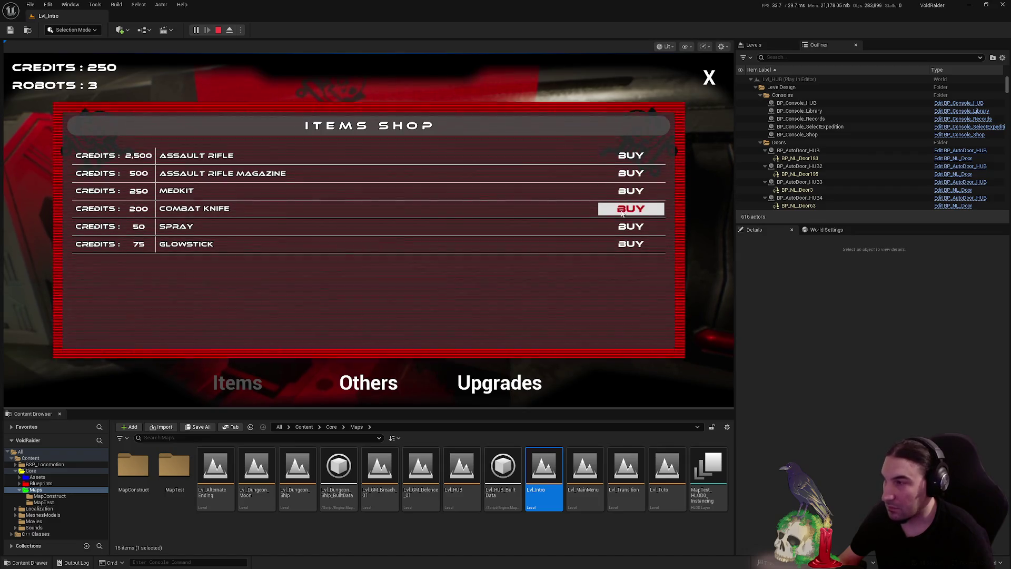
left_click(630, 208)
left_click(709, 80)
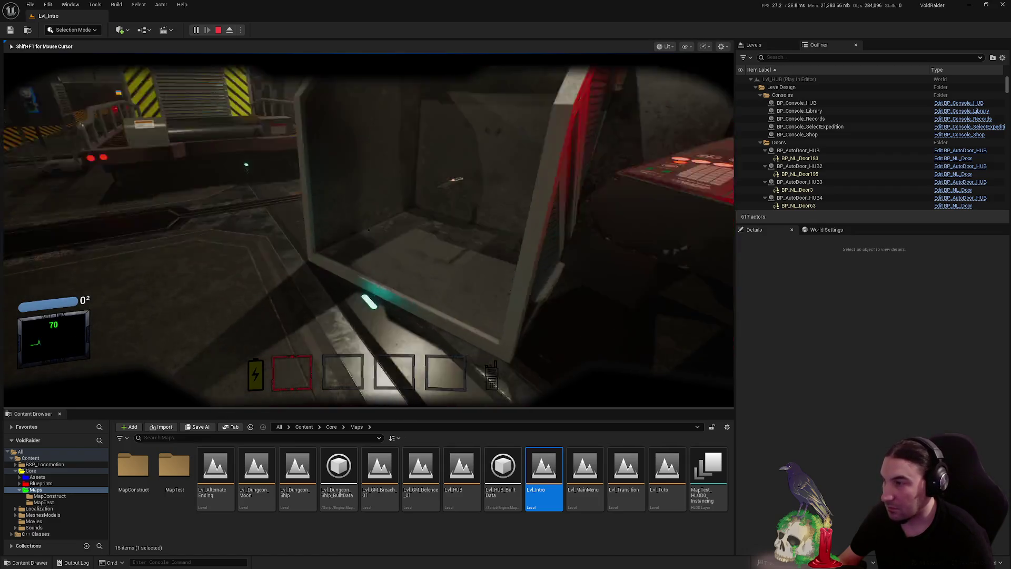
key("f")
Walk down the striped corridor into the console room toward the red-lit exit
key("w")
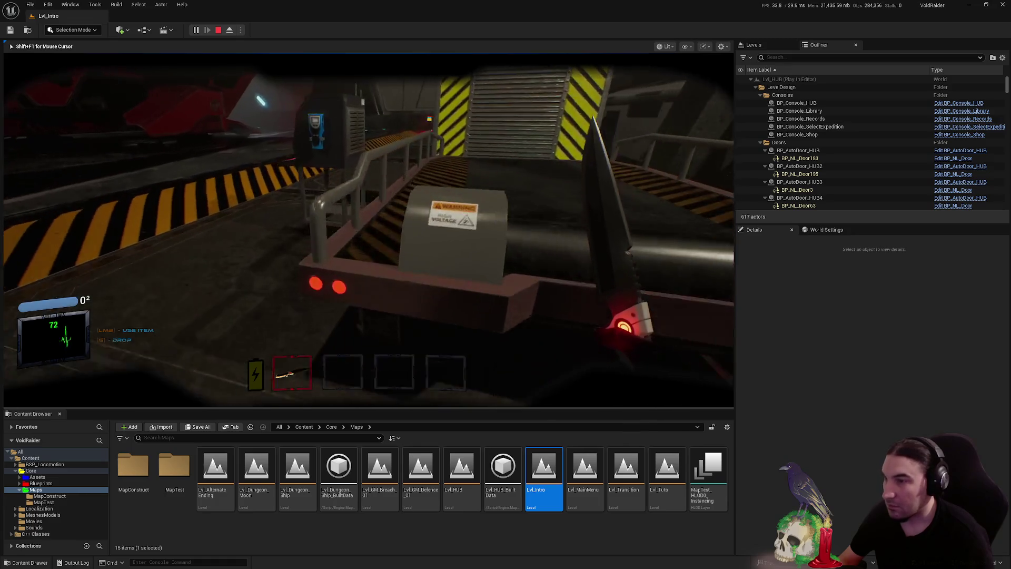
key("w")
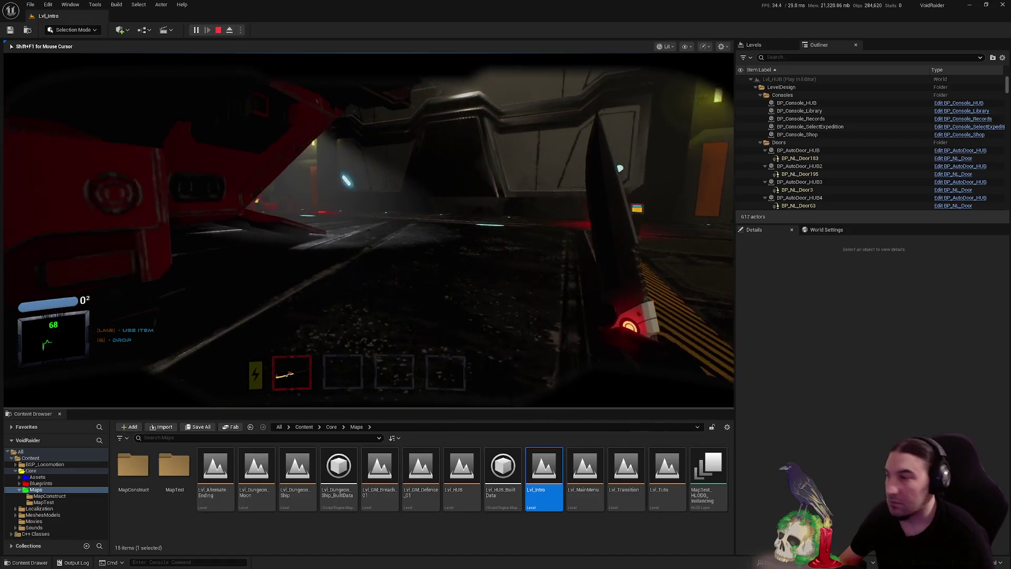
key("w")
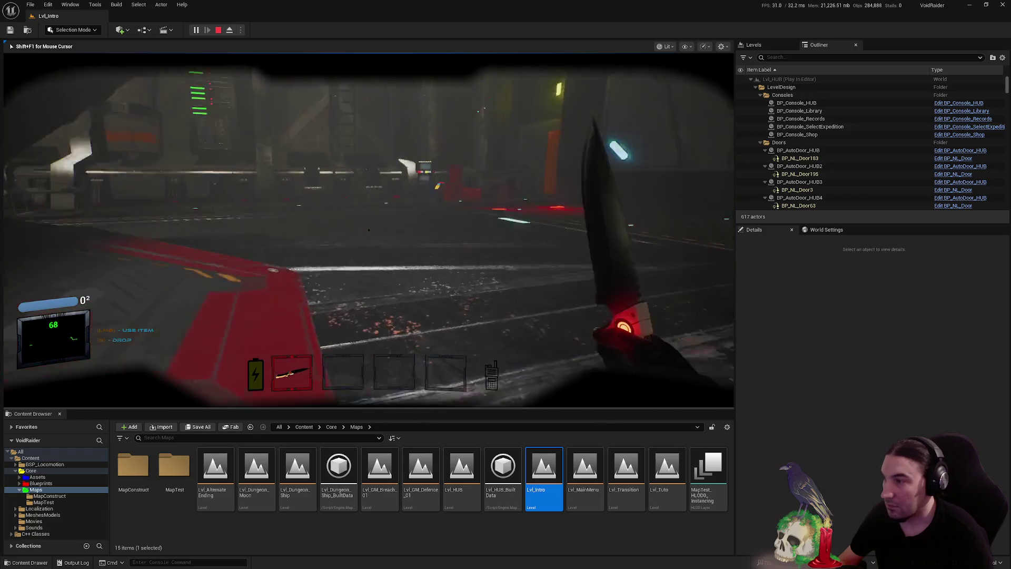
key("w")
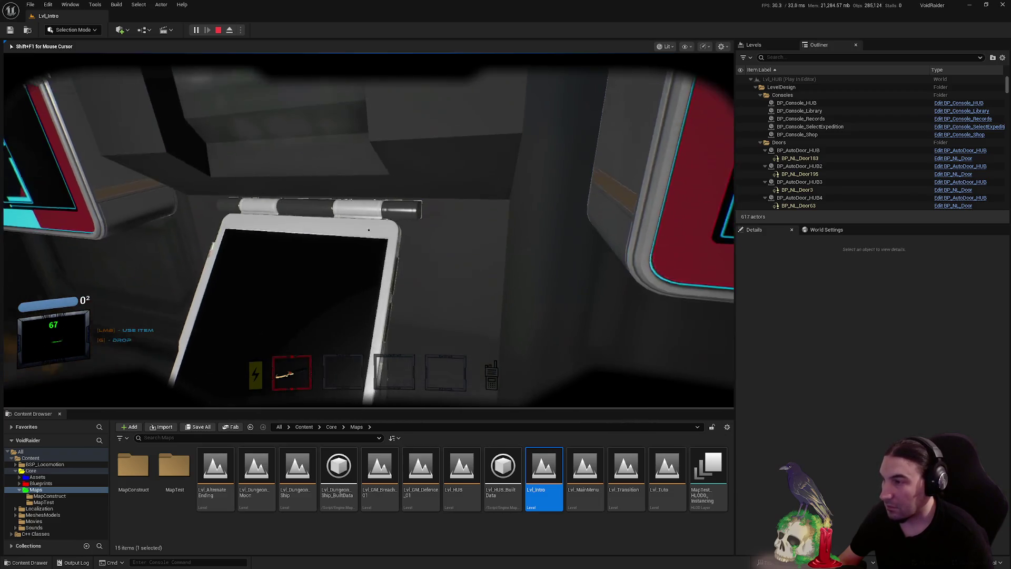
key("w")
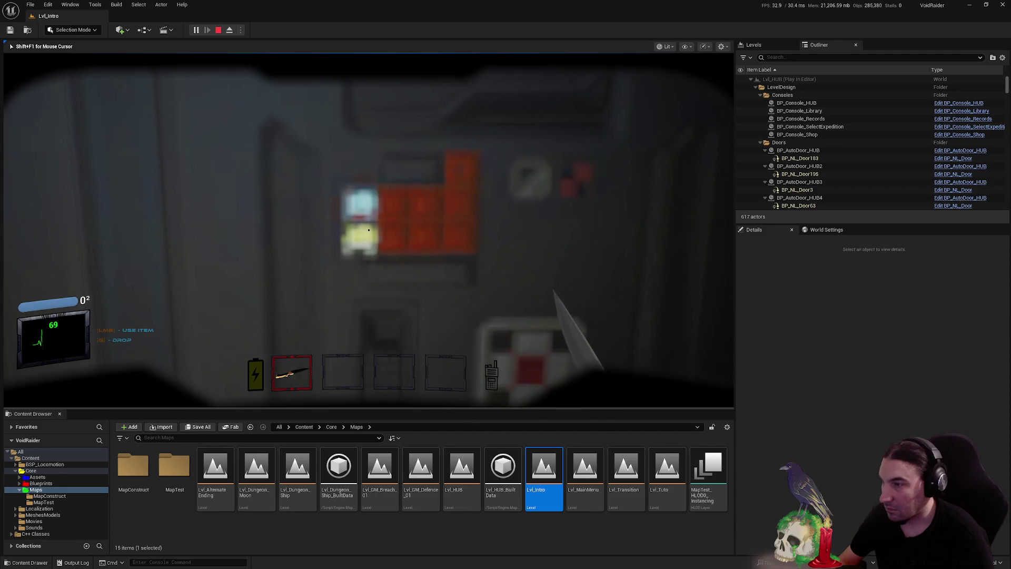
key("w")
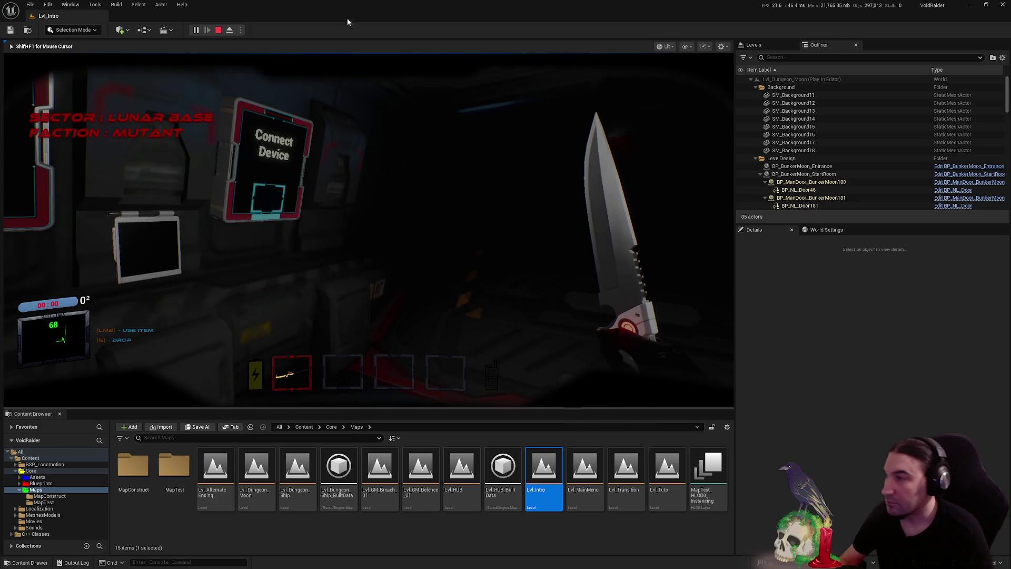
Stop the playtest, start a new one, and choose LAUNCH GAME then SOLO
left_click(218, 30)
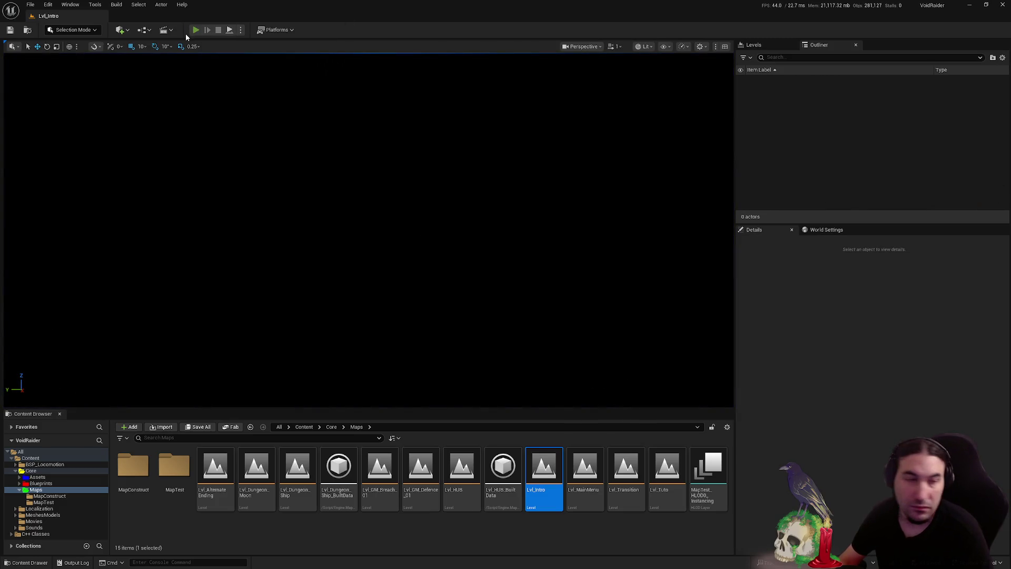
key("alt+p")
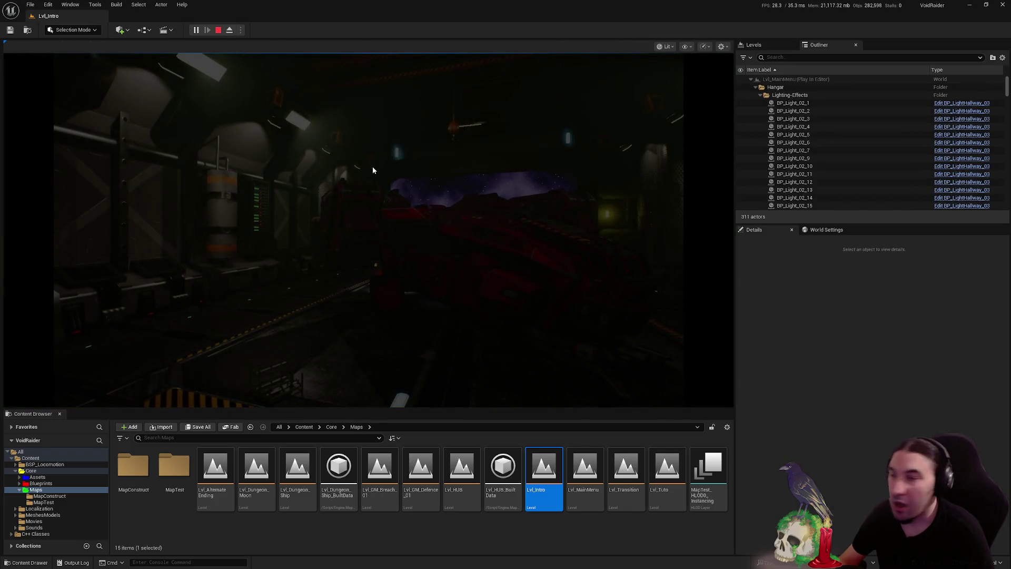
left_click(219, 179)
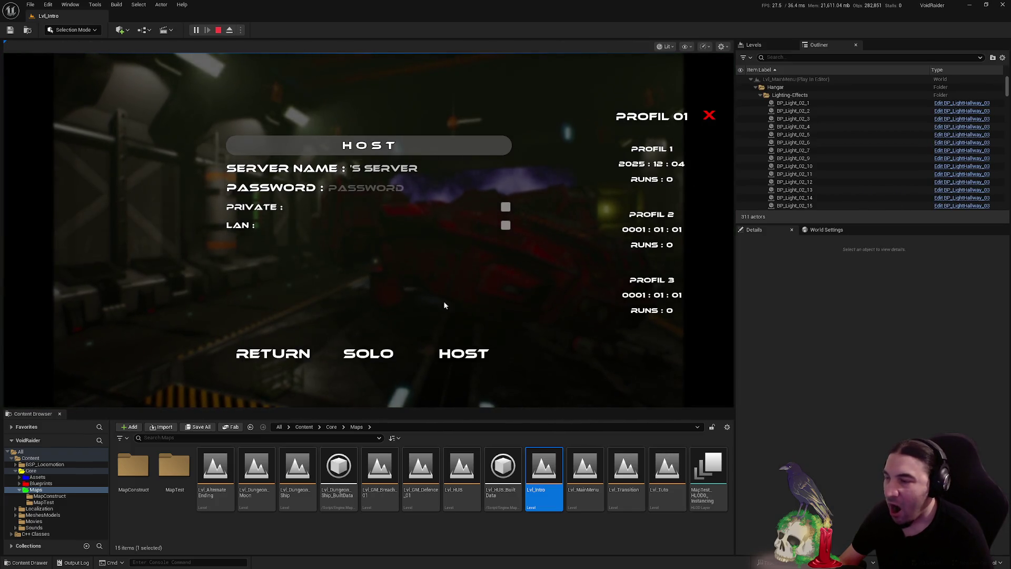
left_click(377, 354)
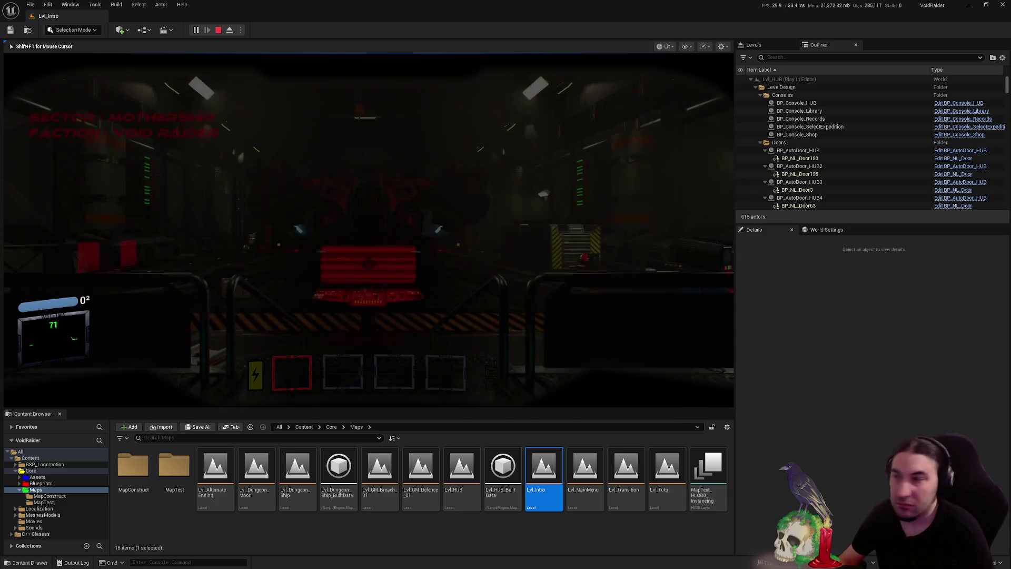
Select and validate the Ship expedition at the console, then visit and close the Items Shop
key("w")
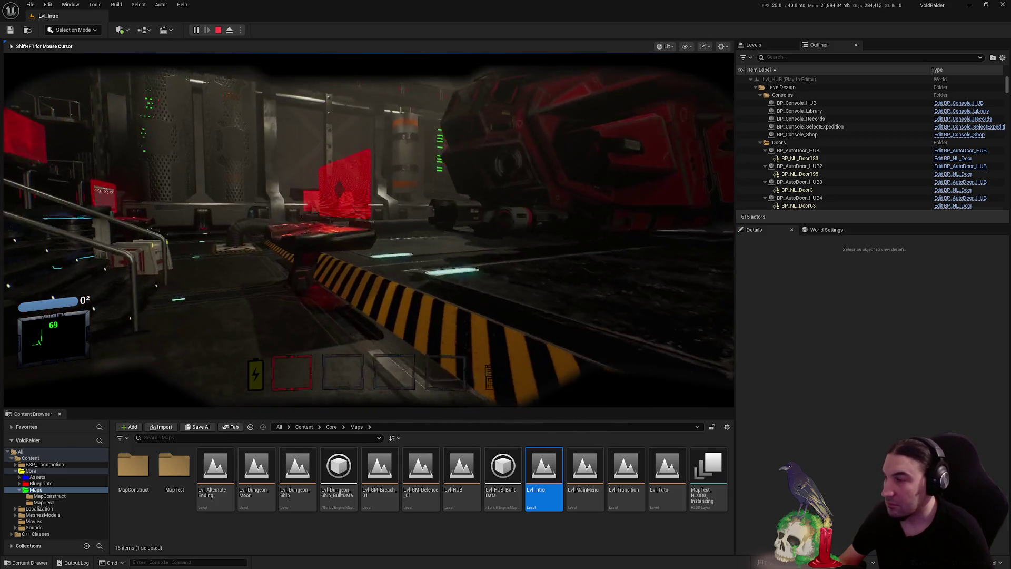
key("e")
left_click(454, 174)
left_click(148, 289)
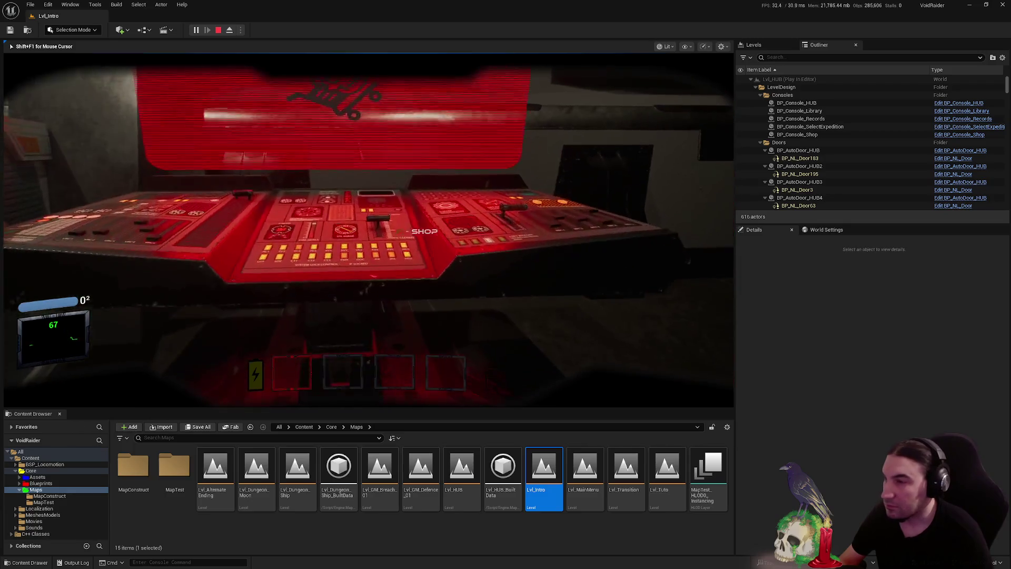
key("e")
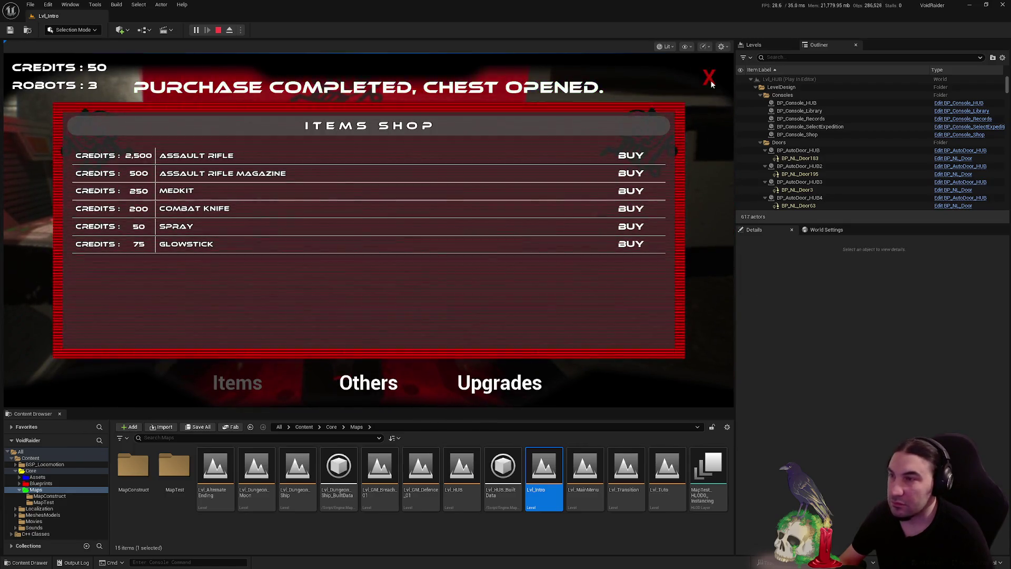
left_click(710, 78)
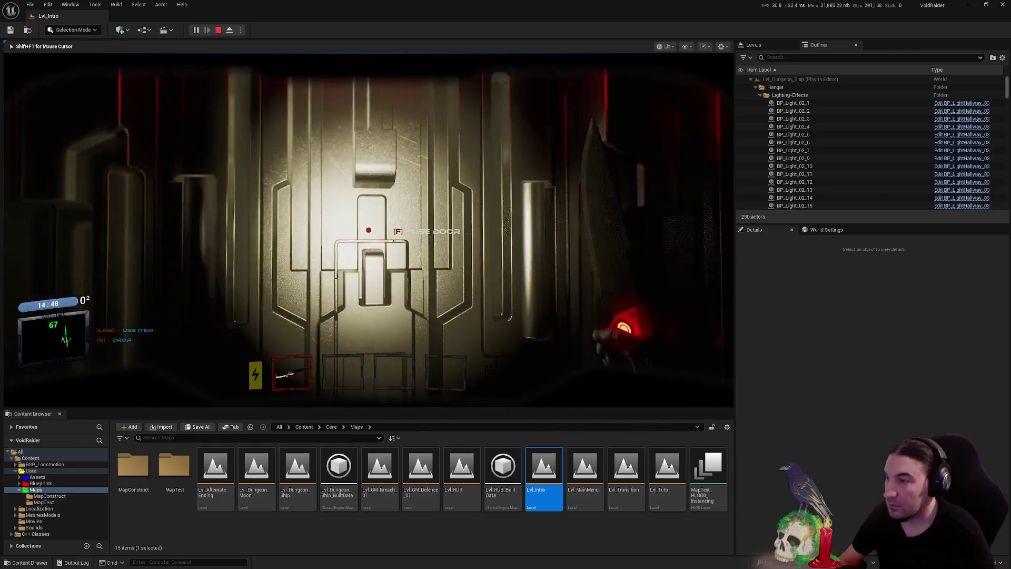
Open two doors and walk through the dark and green-lit rooms to the locker
key("f")
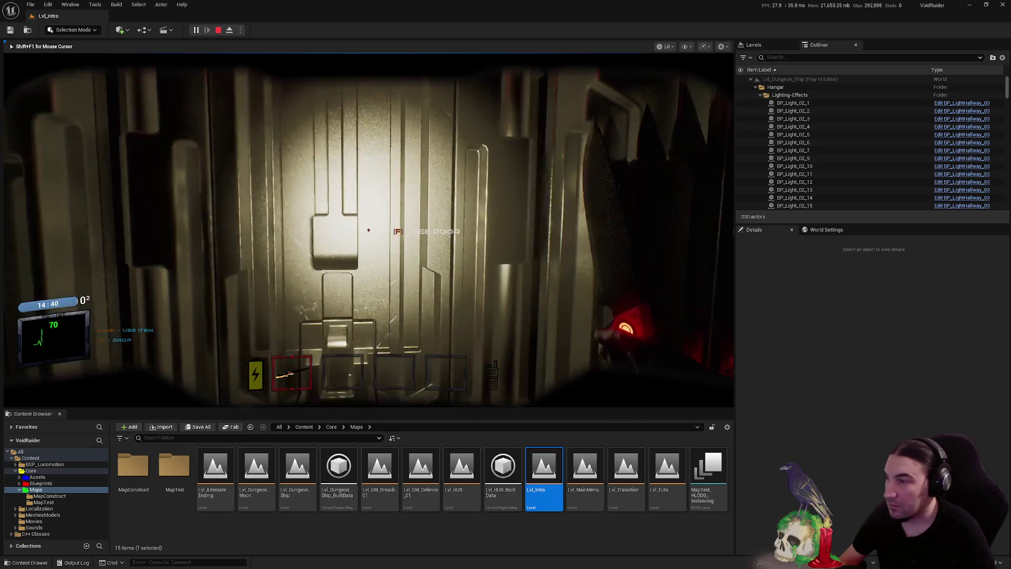
key("f")
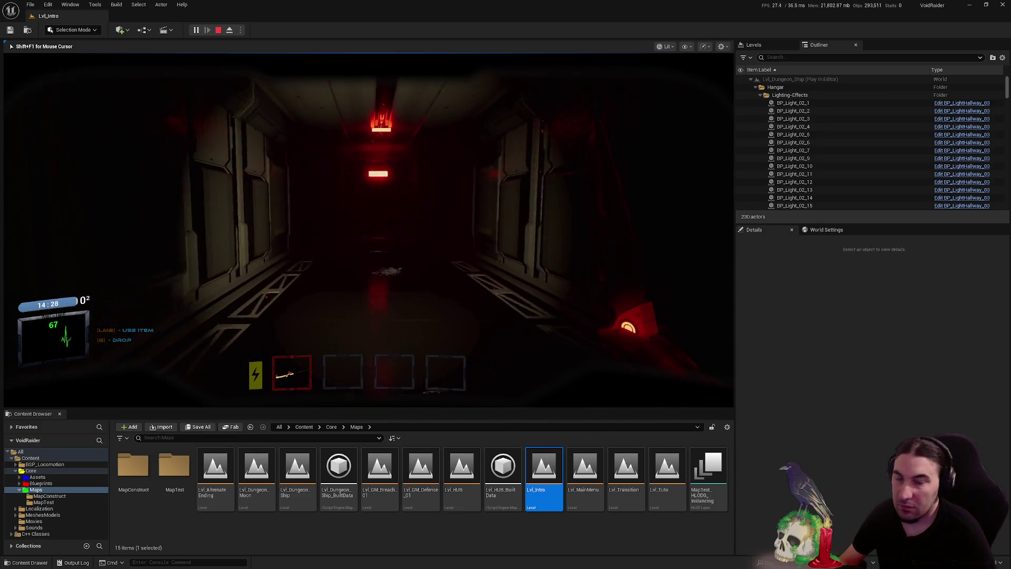
key("w")
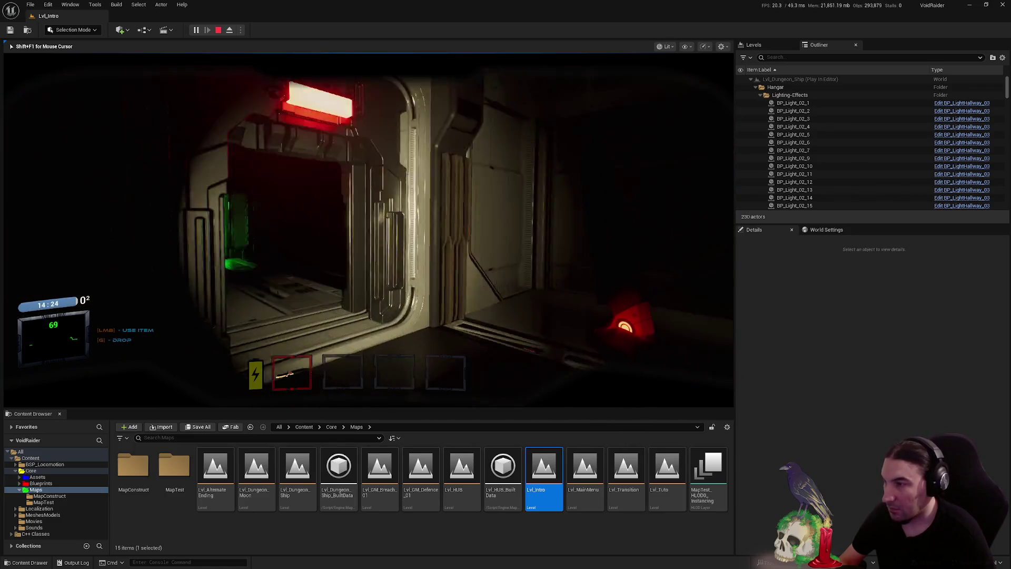
key("w")
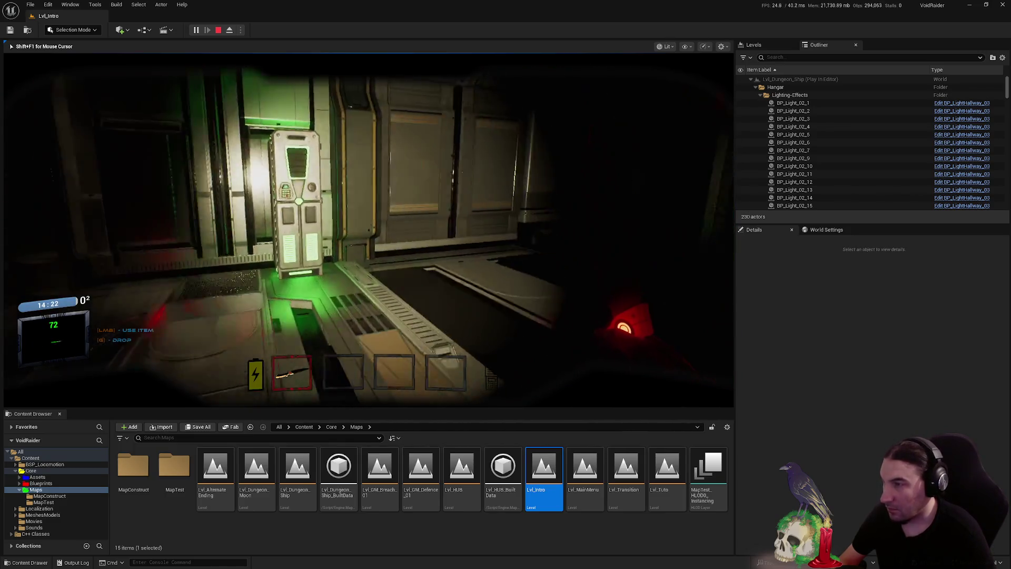
key("w")
Open the crate, pass through the shelf room into the corridor, and end the playtest
key("w")
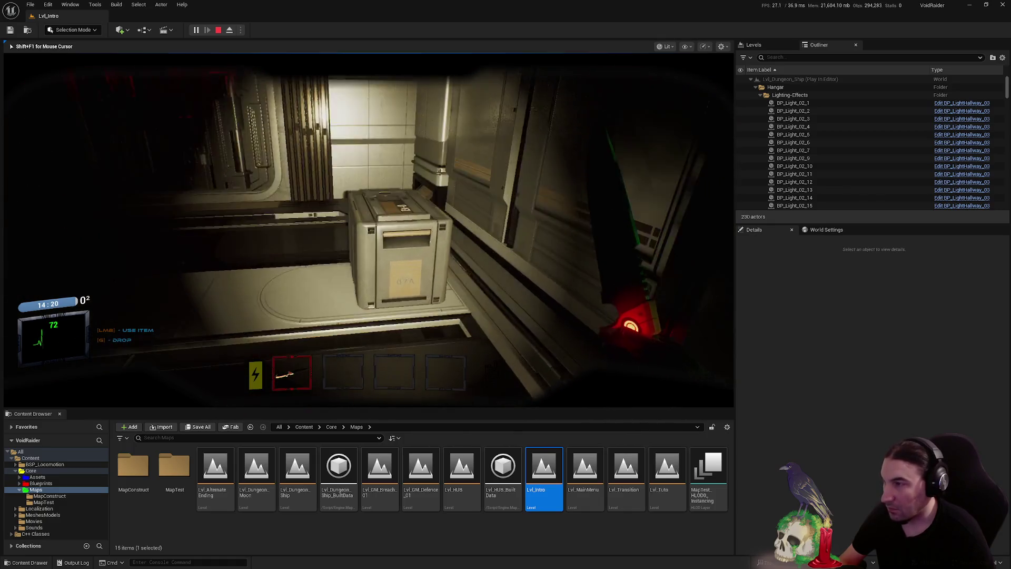
key("f")
key("w")
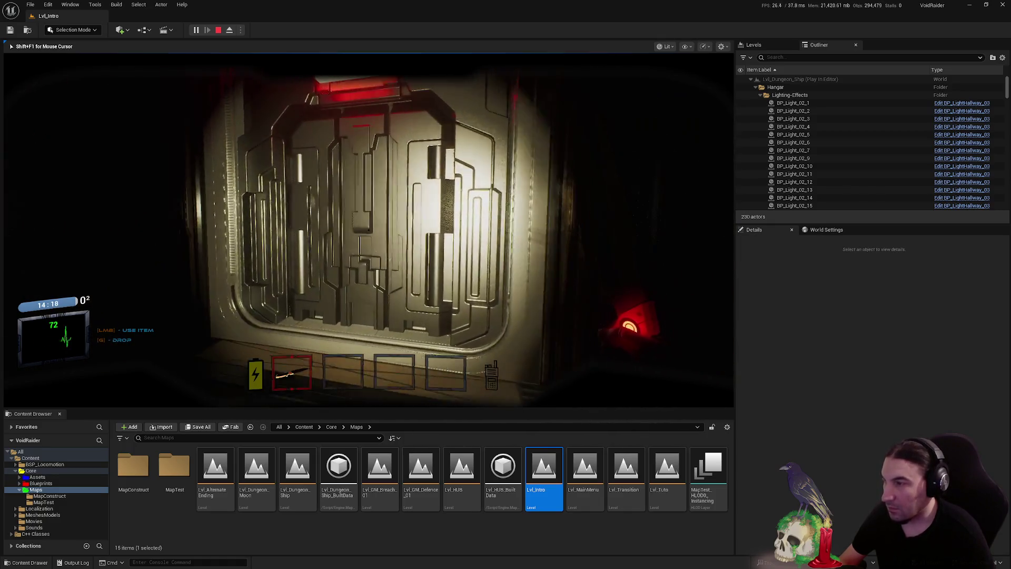
key("f")
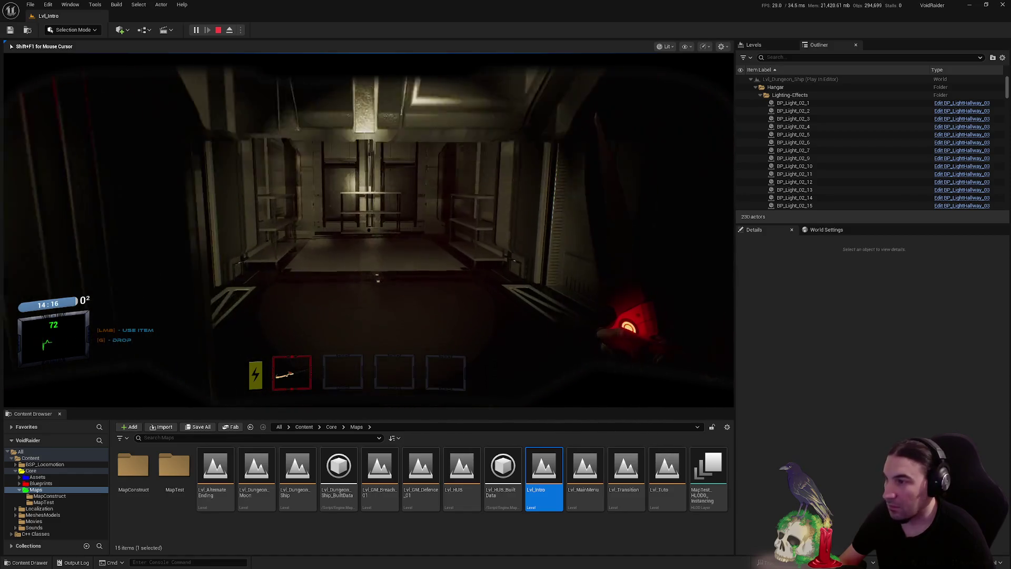
key("w")
key("w")
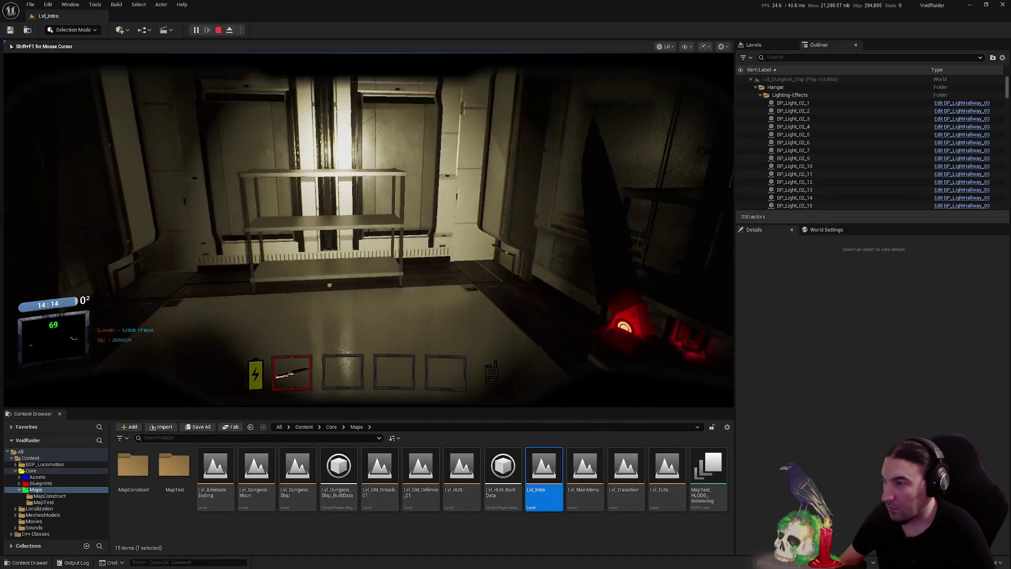
key("w")
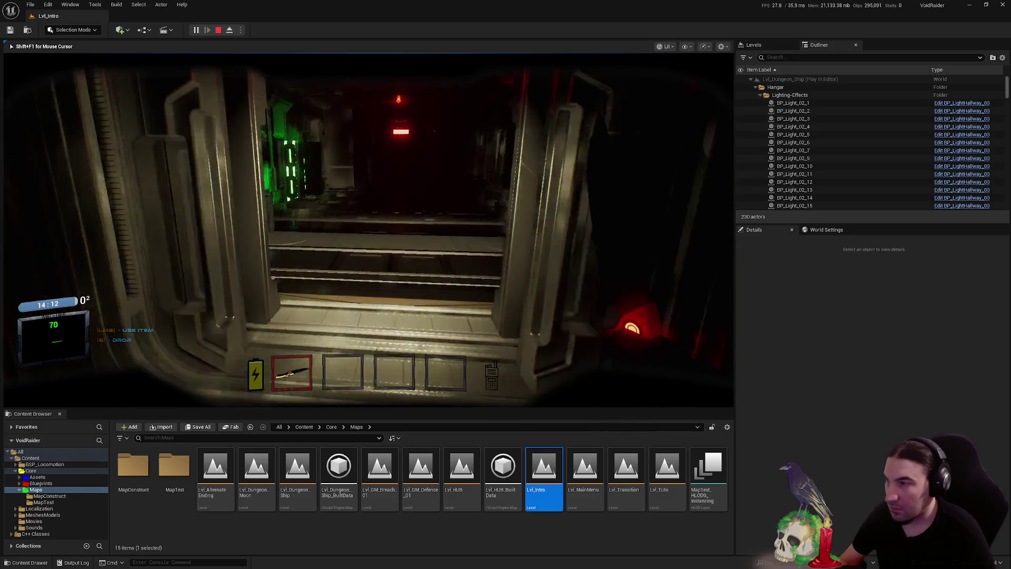
key("Escape")
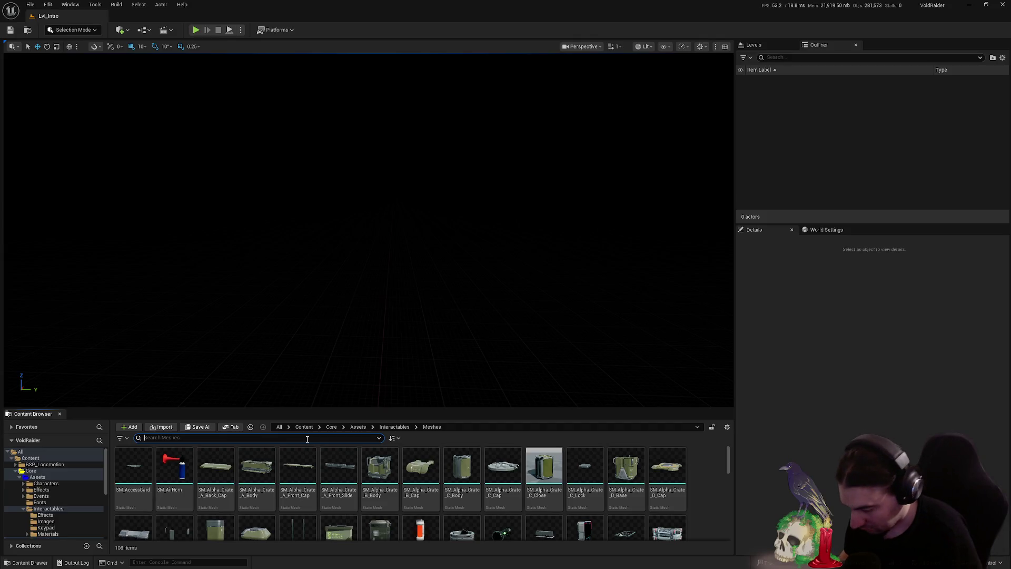
Search for door assets, open the LevelDesign folder, and delete SM_Door2 and SM_Doorway2
type("door")
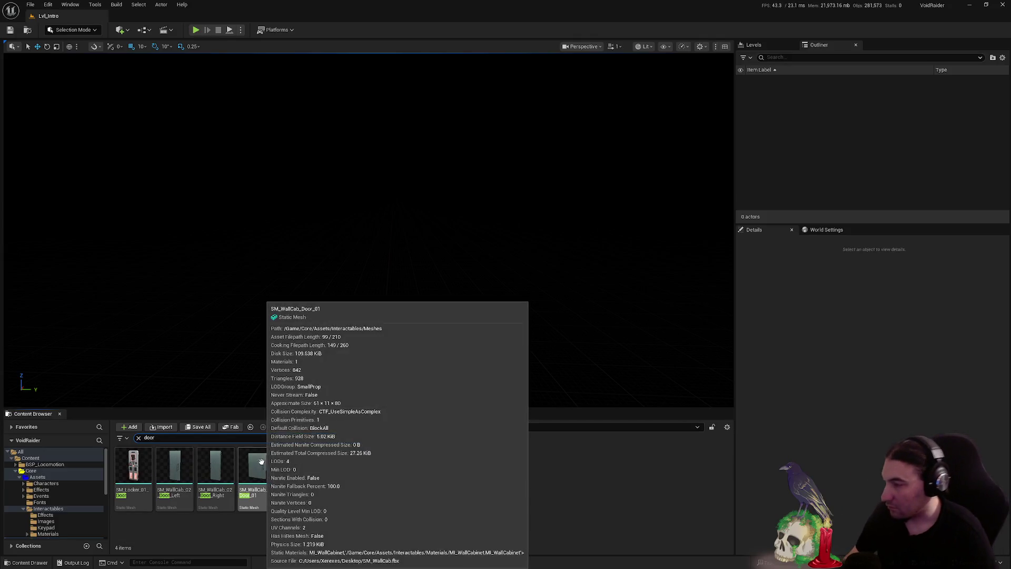
scroll(65, 496, "down", 3)
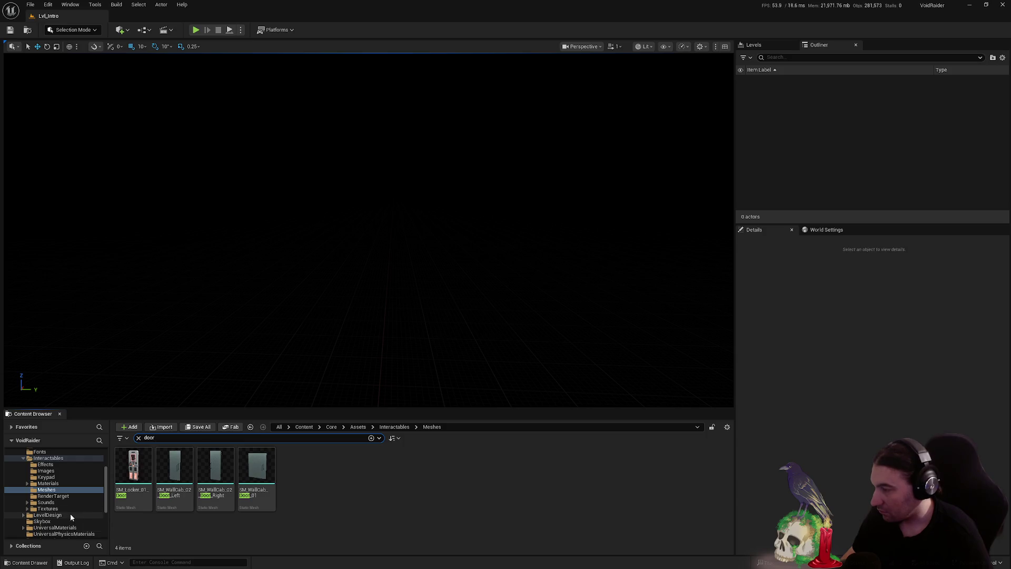
left_click(71, 515)
scroll(437, 526, "down", 3)
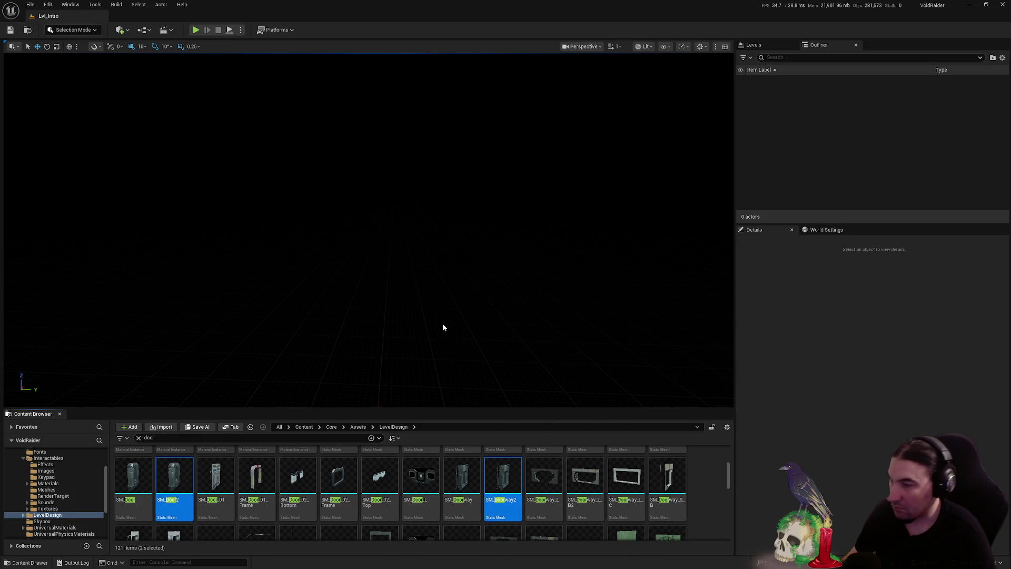
key("Delete")
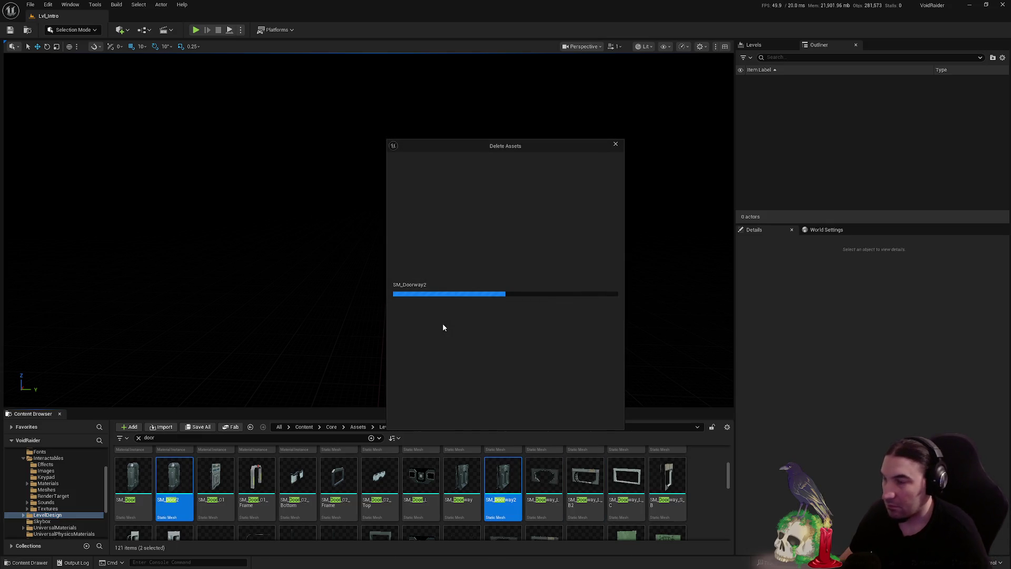
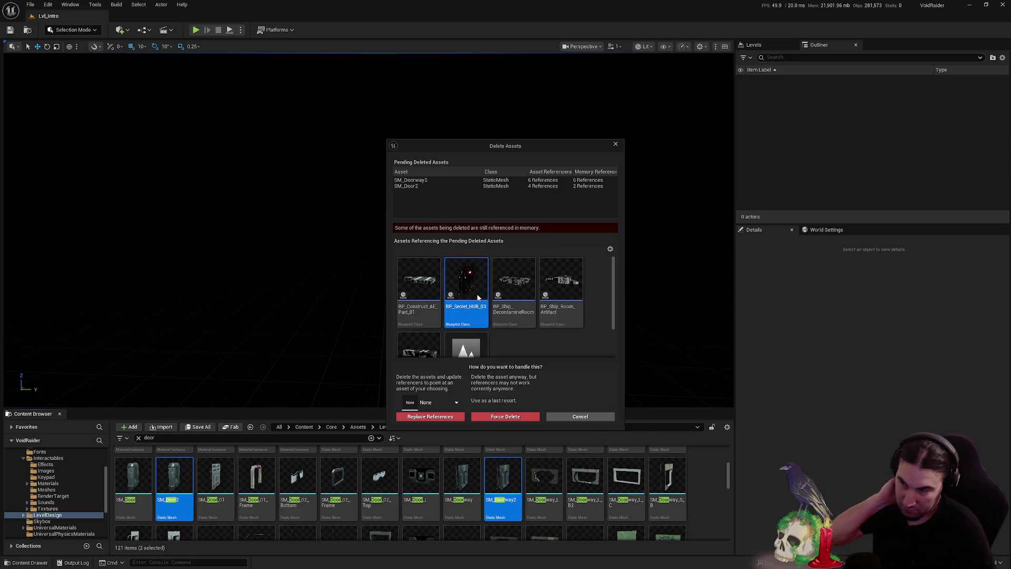
Open the referencing BP_Secret_HUB_03 blueprint and pan its graph into view
double_click(477, 296)
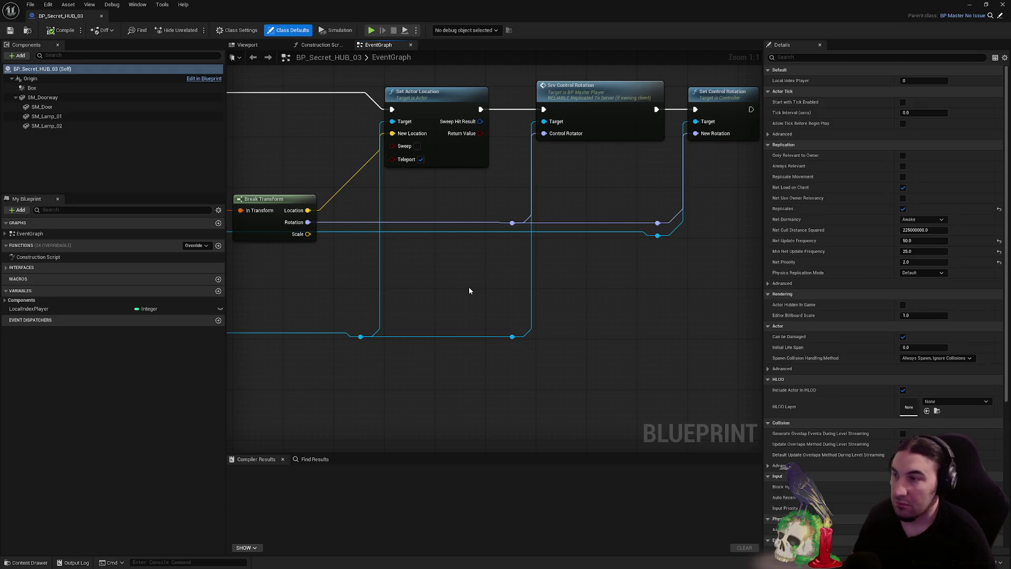
scroll(527, 306, "down", 4)
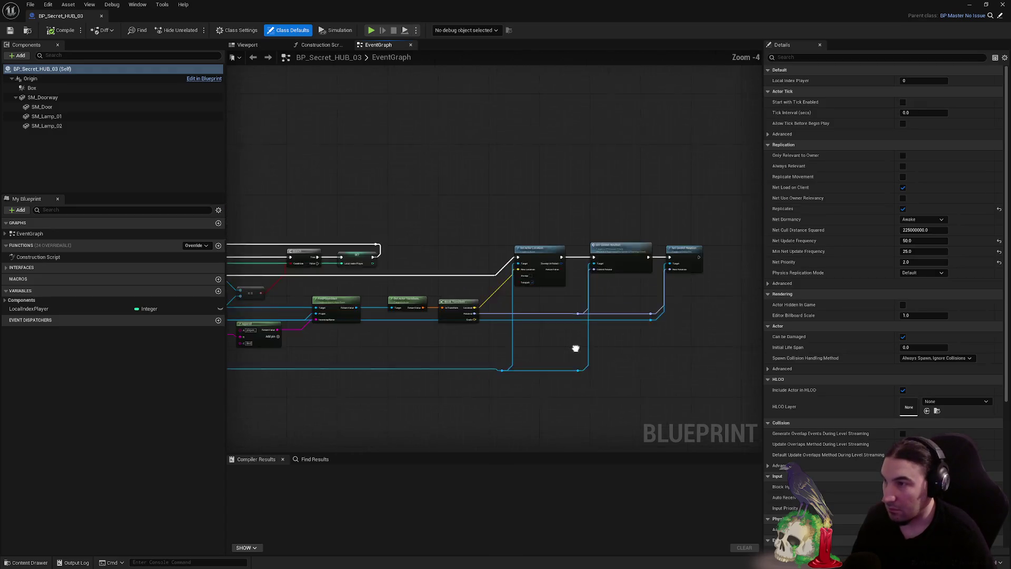
left_click_drag(658, 331, 869, 332)
left_click_drag(445, 280, 549, 280)
left_click_drag(319, 194, 424, 193)
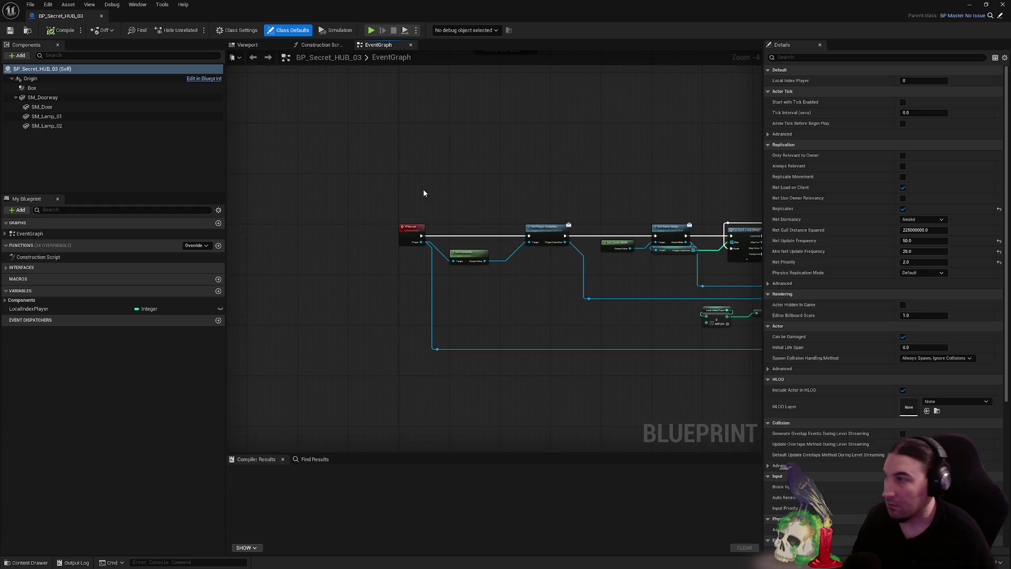
Swap SM_Doorway2 for SM_Doorway and SM_Door2 for SM_Door, then compile, save and close
left_click(104, 98)
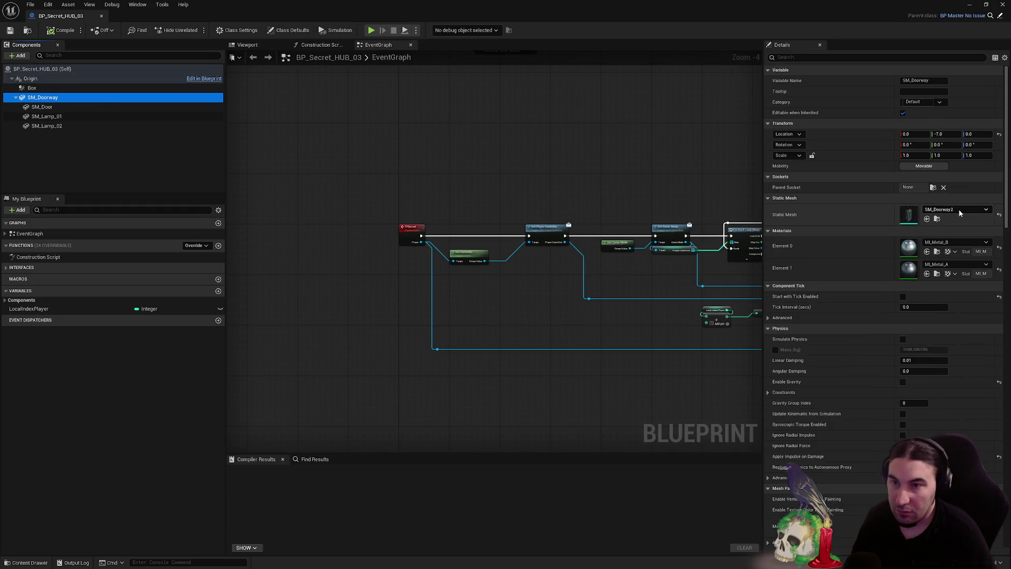
left_click(959, 213)
left_click(931, 315)
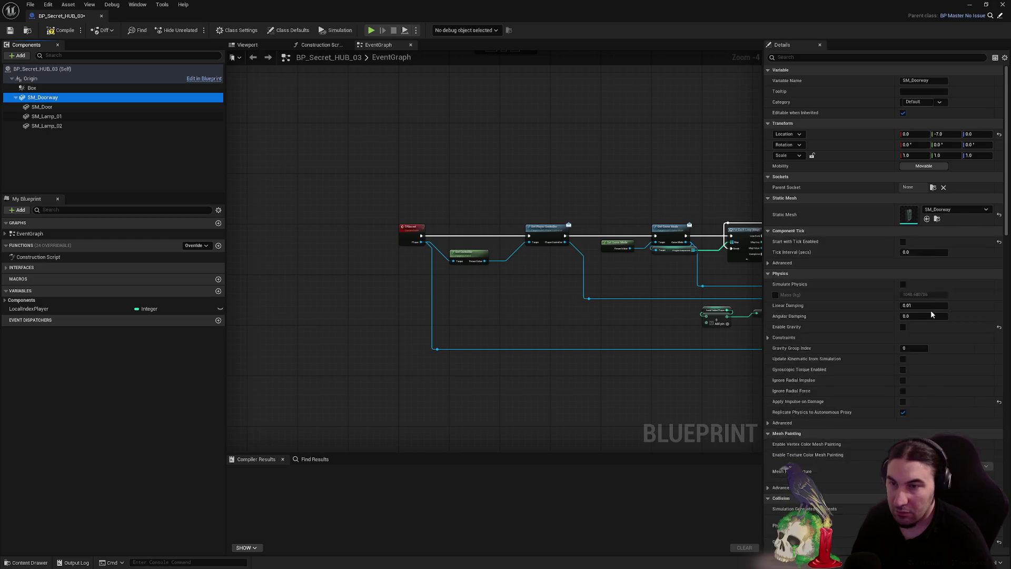
left_click(50, 108)
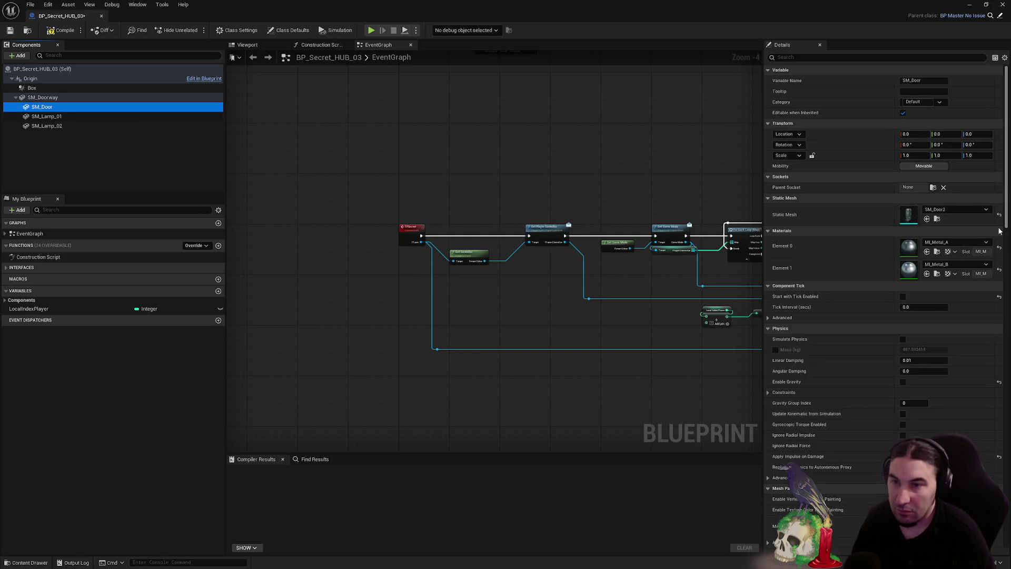
left_click(958, 210)
scroll(943, 321, "up", 1)
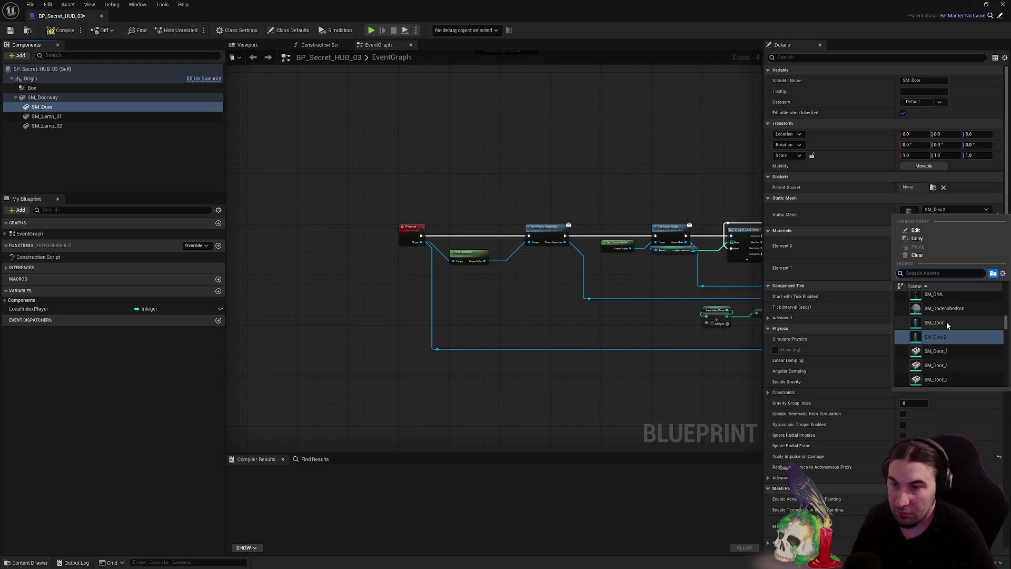
left_click(946, 322)
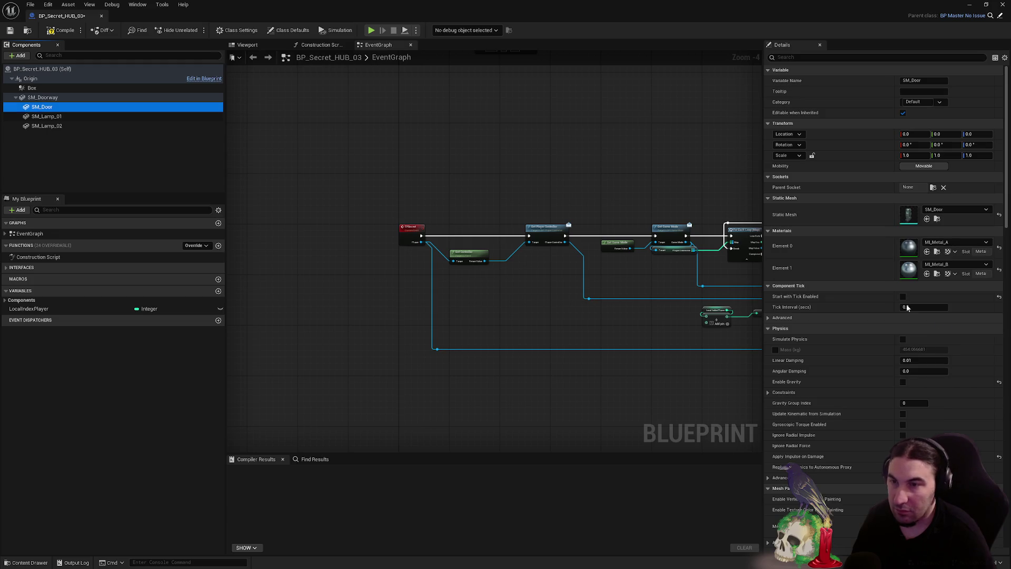
left_click(12, 32)
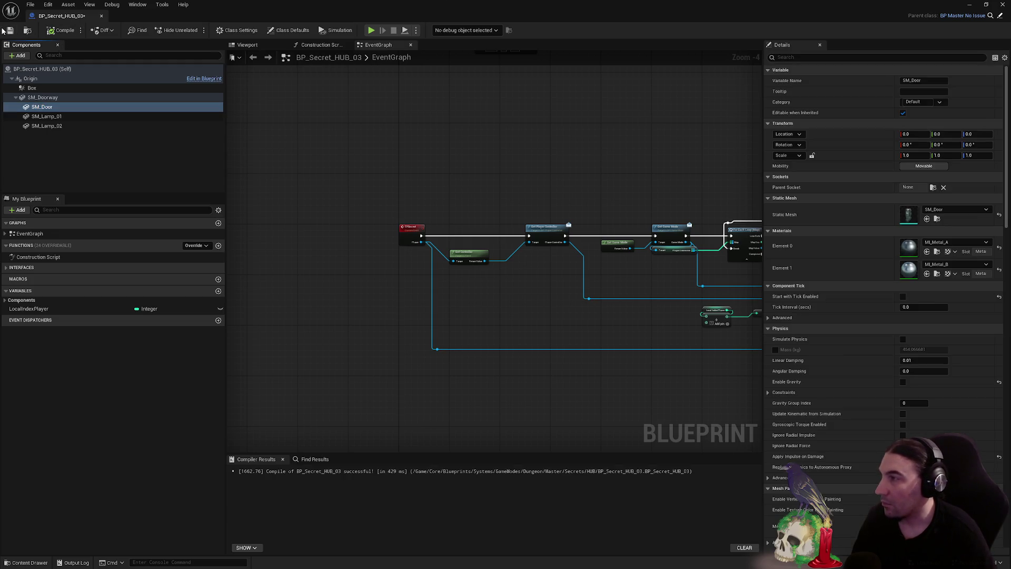
left_click(1001, 6)
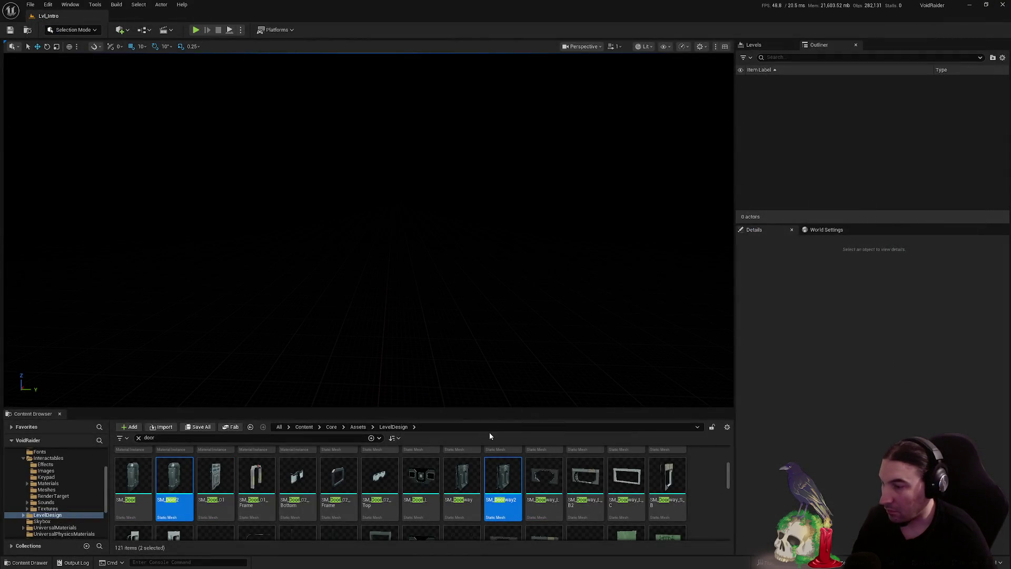
Attempt to delete SM_Doorway2 and open the referencing BP_Construct_AE_Part_01 blueprint
left_click(498, 485)
key("Delete")
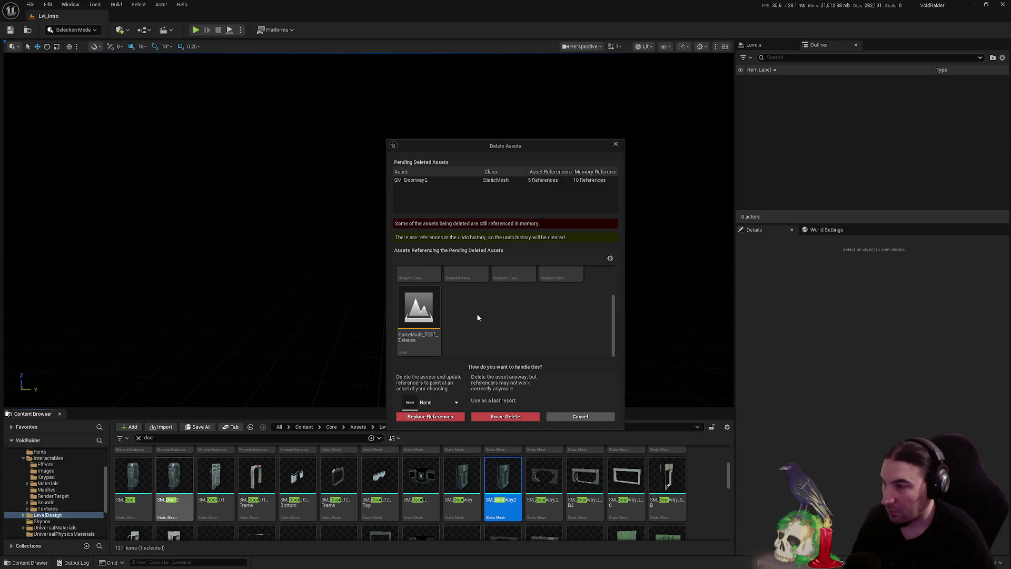
scroll(478, 318, "up", 2)
double_click(415, 304)
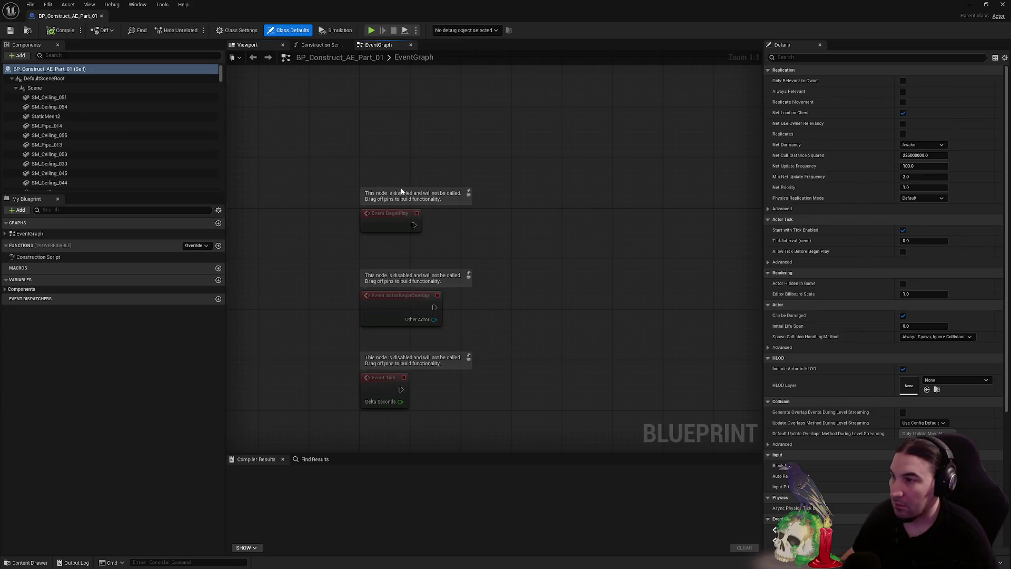
In the blueprint viewport, set the inner door's Static Mesh to SM_Door
left_click(247, 45)
scroll(494, 253, "up", 5)
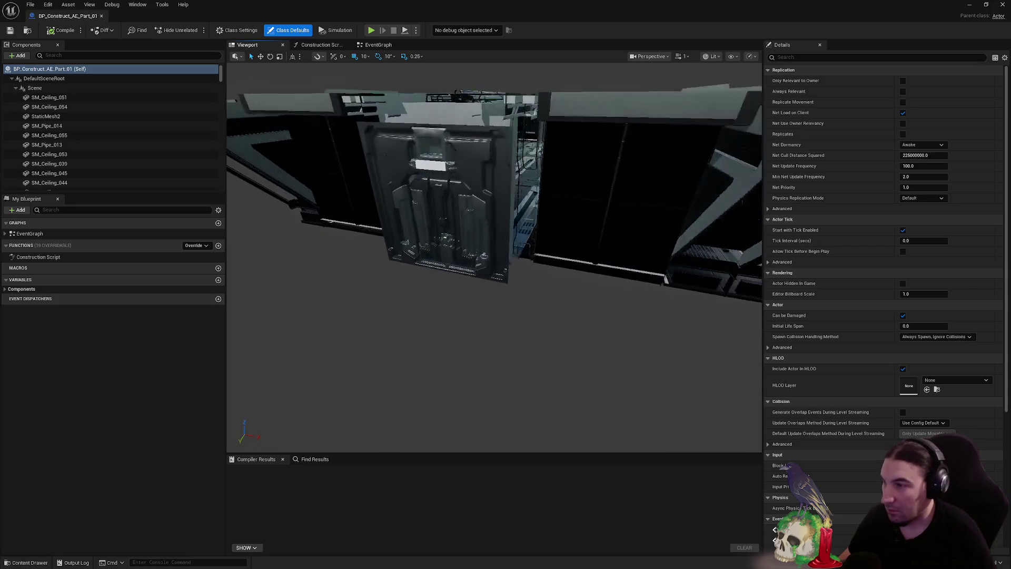
scroll(494, 253, "up", 3)
left_click(579, 211)
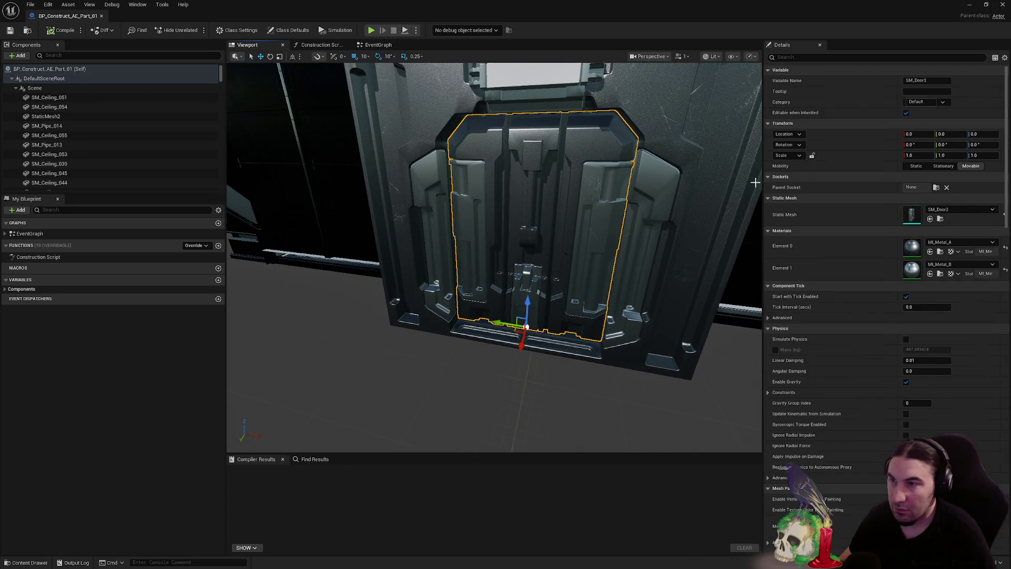
left_click(970, 213)
left_click(951, 302)
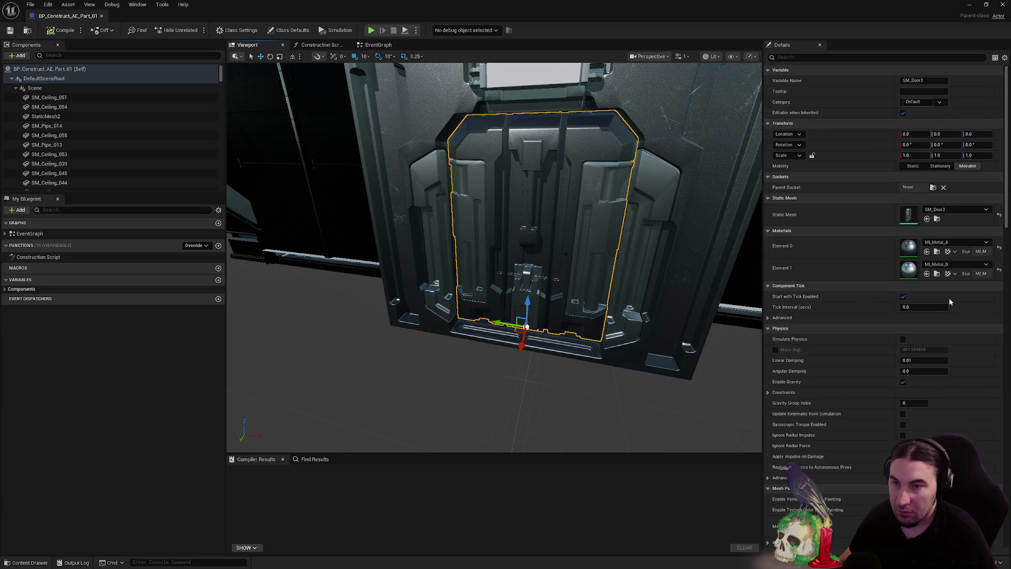
Restore the outer doorway frame to use SM_Doorway
left_click(698, 199)
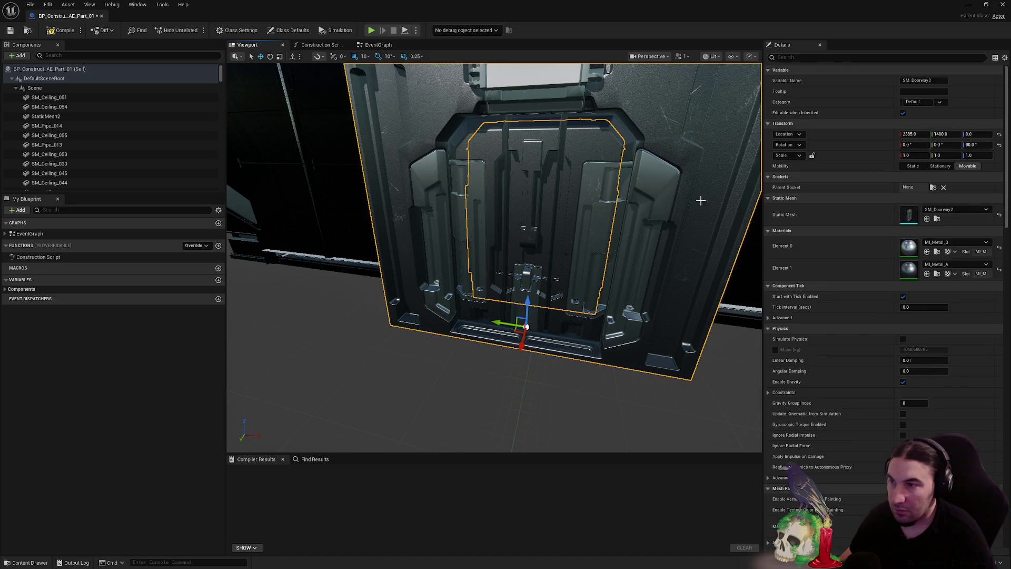
left_click(951, 211)
scroll(951, 306, "up", 1)
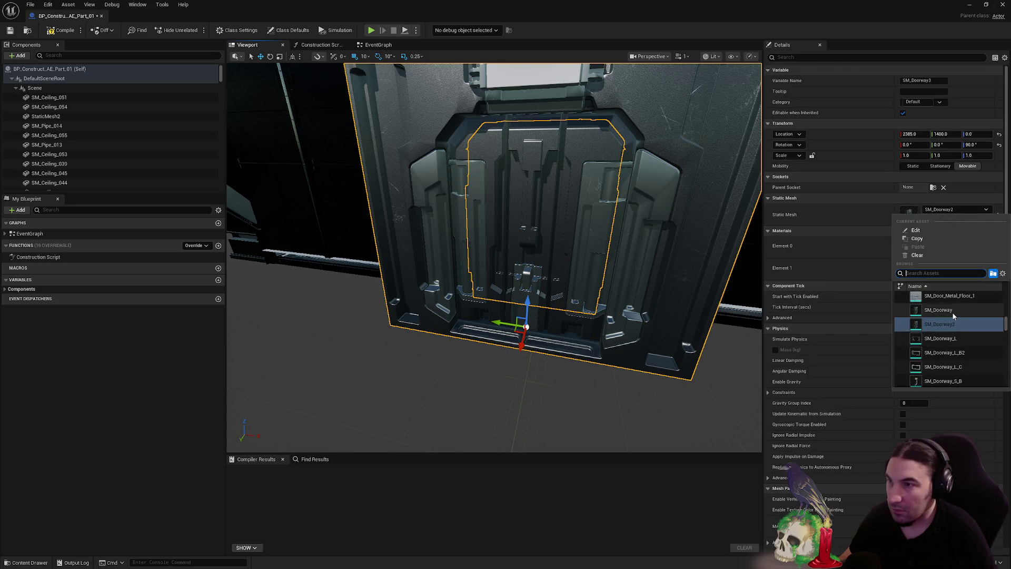
key("Escape")
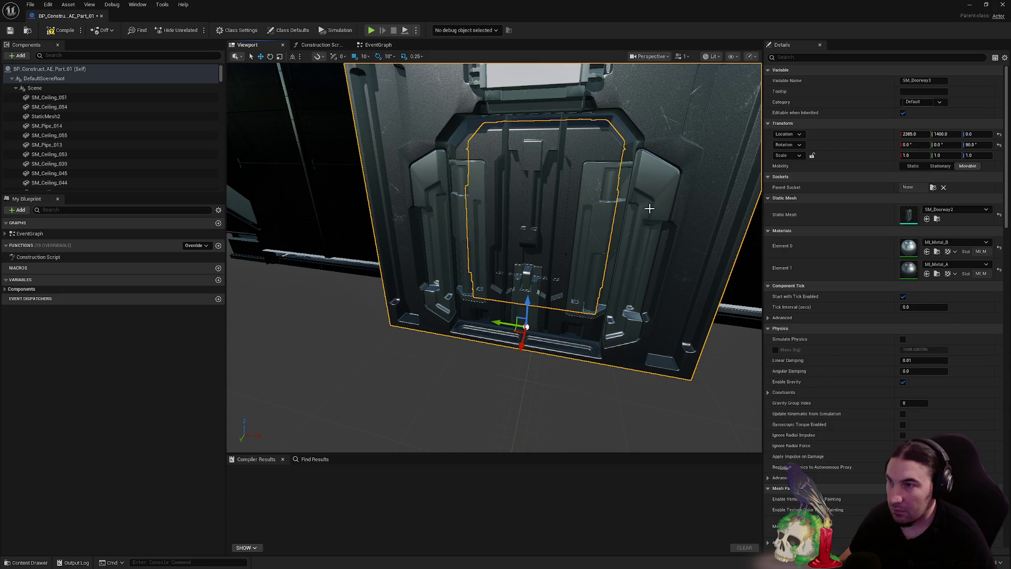
key("ctrl+z")
Make the second doorway's door use SM_Door and its frame SM_Doorway, then compile and save
left_click_drag(638, 240, 638, 321)
left_click_drag(585, 294, 585, 264)
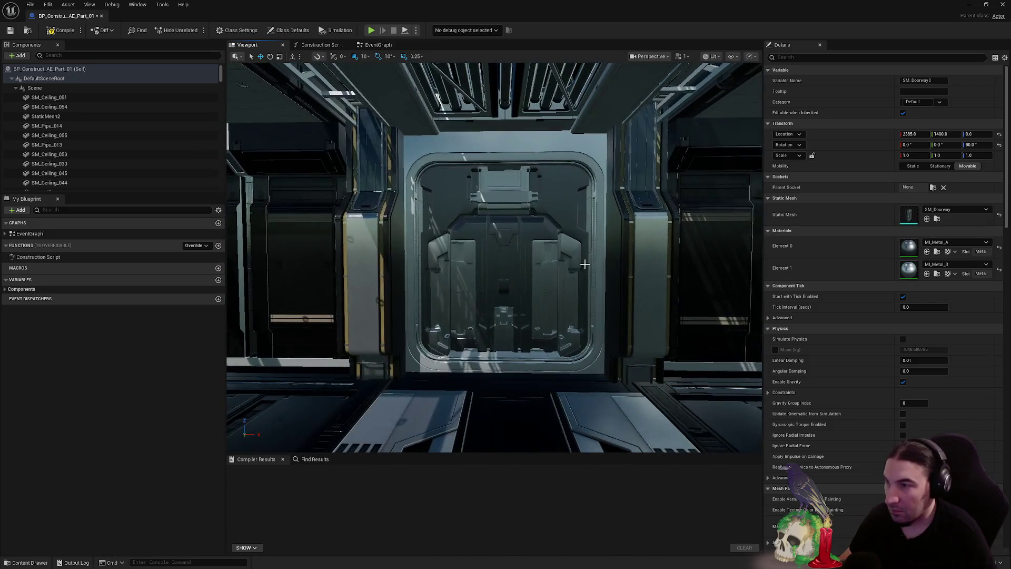
left_click(504, 285)
left_click(955, 209)
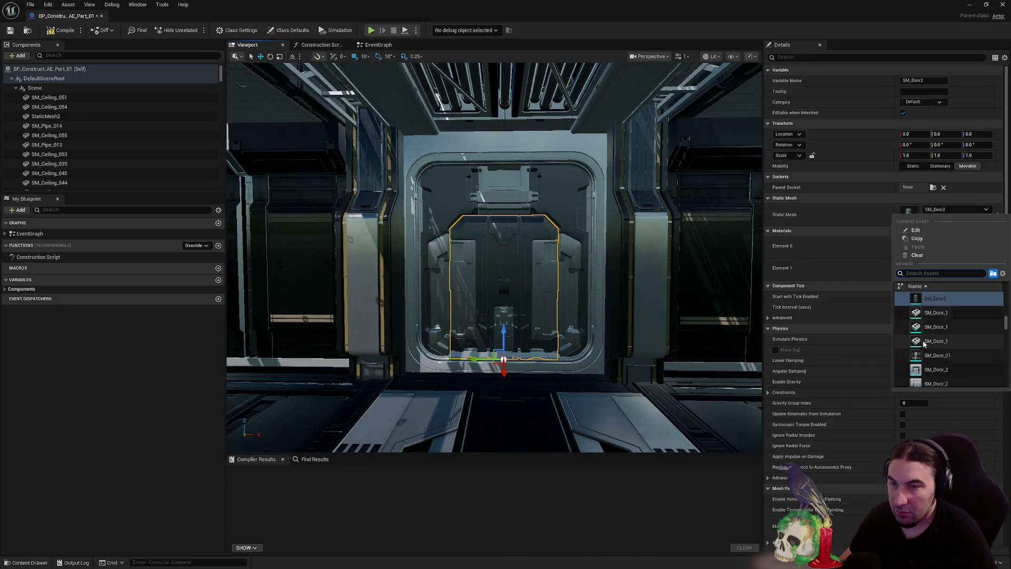
left_click(945, 321)
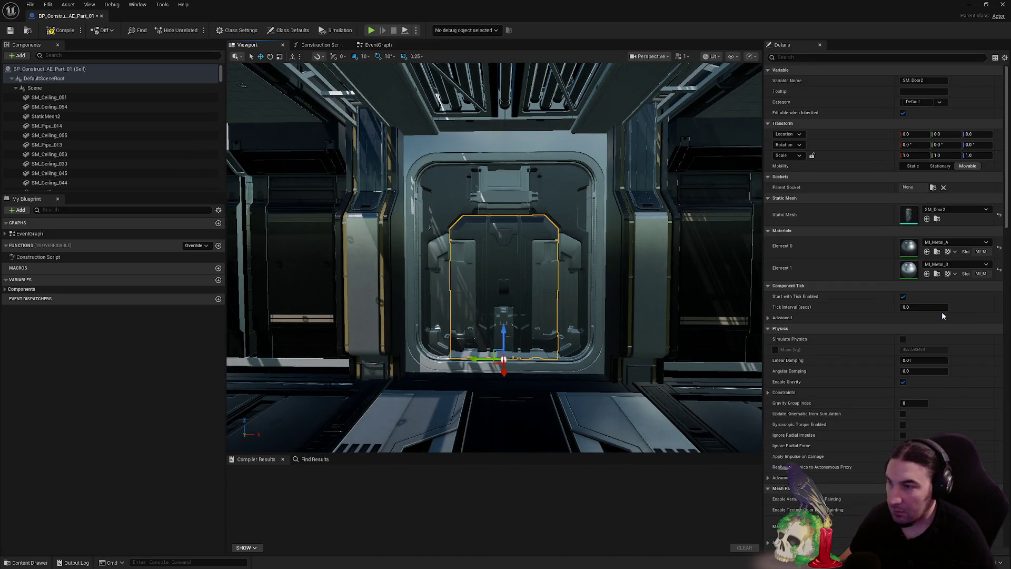
key("ctrl+z")
left_click(576, 194)
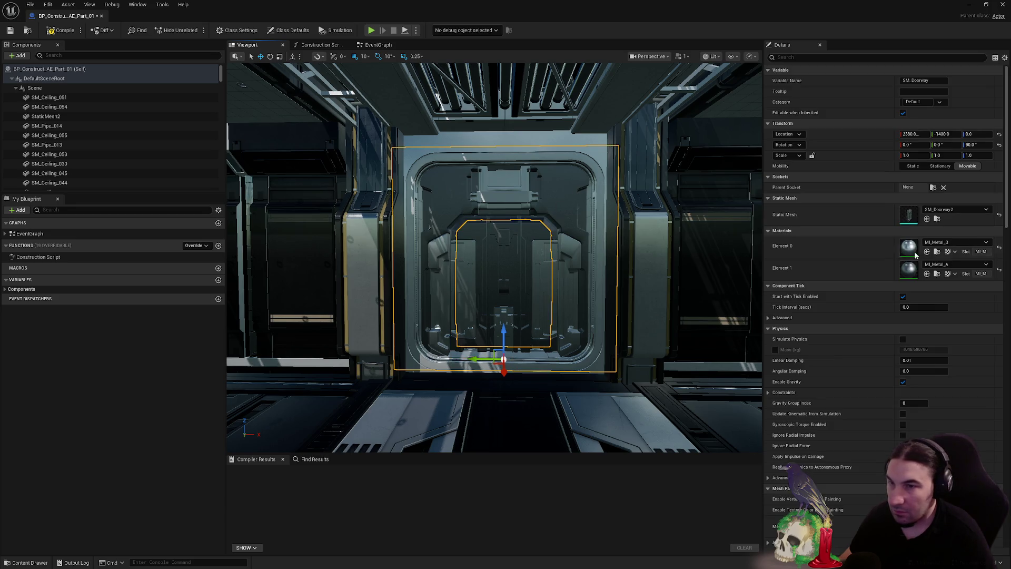
left_click(956, 209)
left_click(949, 317)
key("ctrl+z")
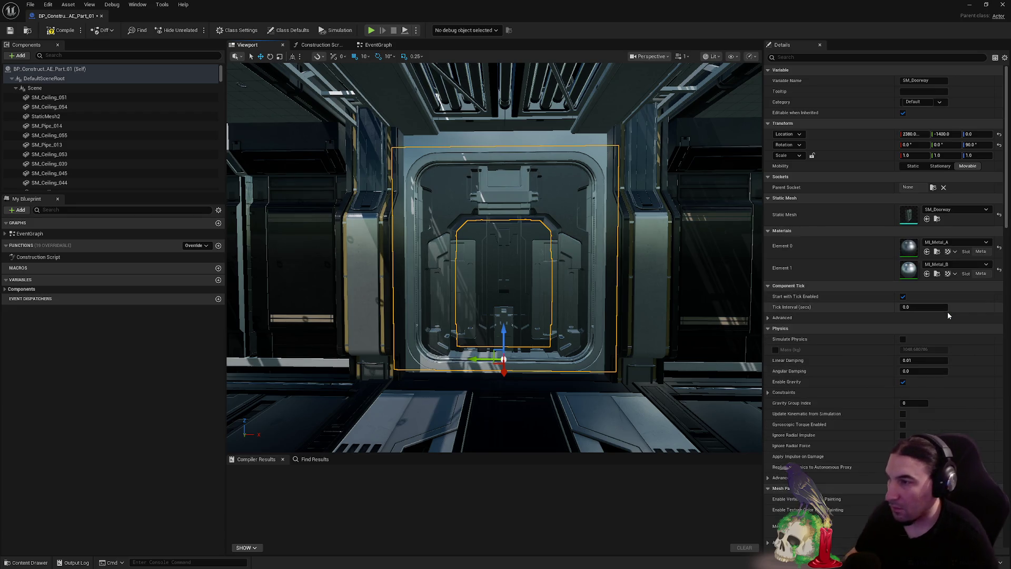
left_click(10, 30)
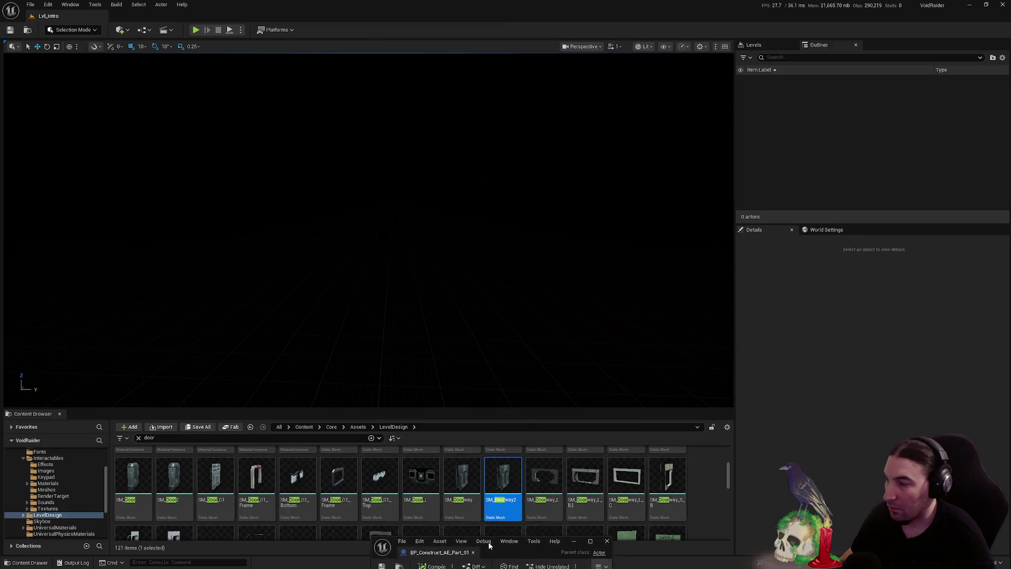
Force the deletion of SM_Doorway2 from the Content Browser
left_click_drag(489, 3, 469, 134)
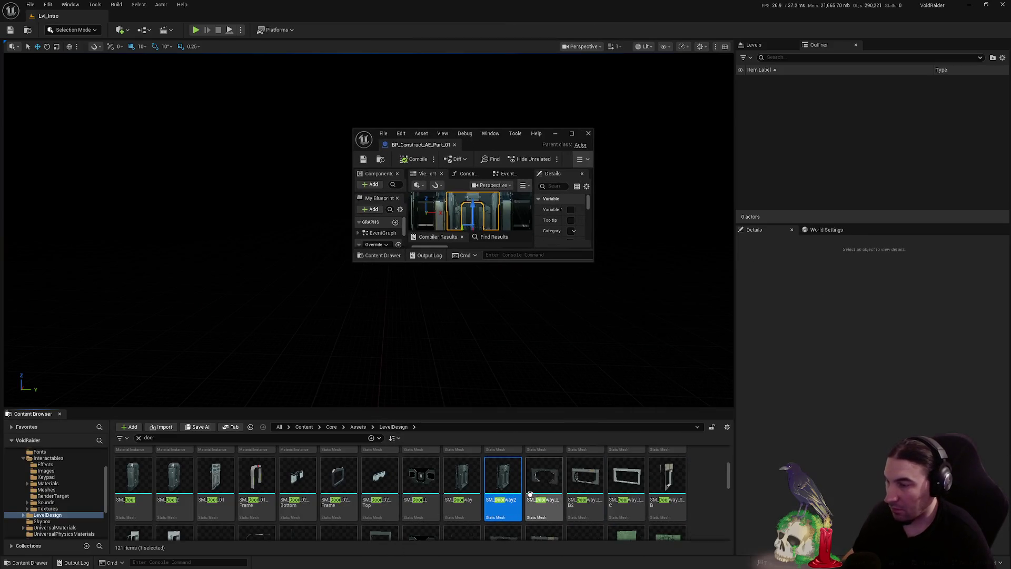
key("Delete")
left_click(498, 418)
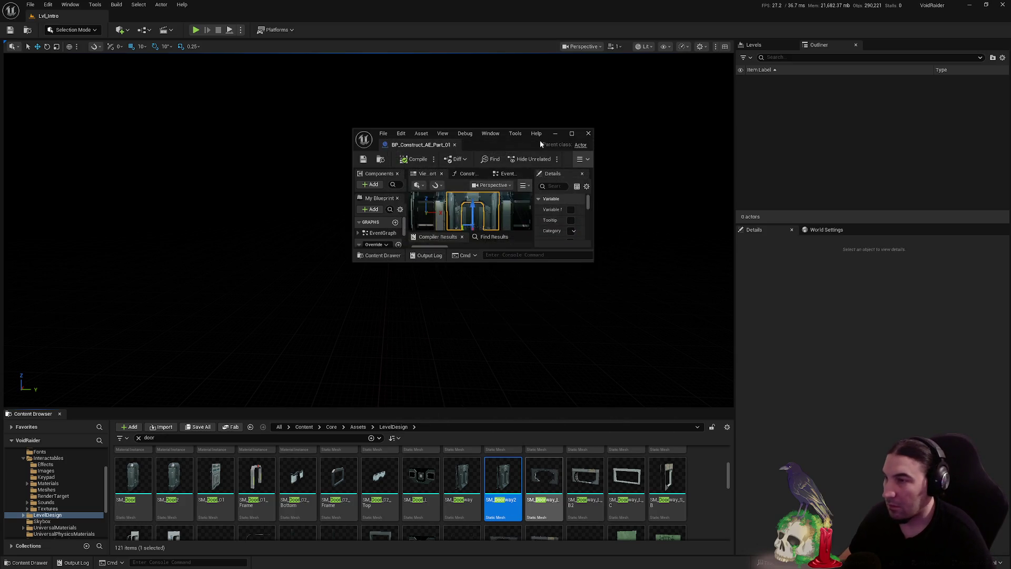
In BP_Ship_DecontamineRoom, change the doorway mesh from SM_Doorway2 to SM_Doorway
double_click(539, 140)
scroll(583, 156, "up", 4)
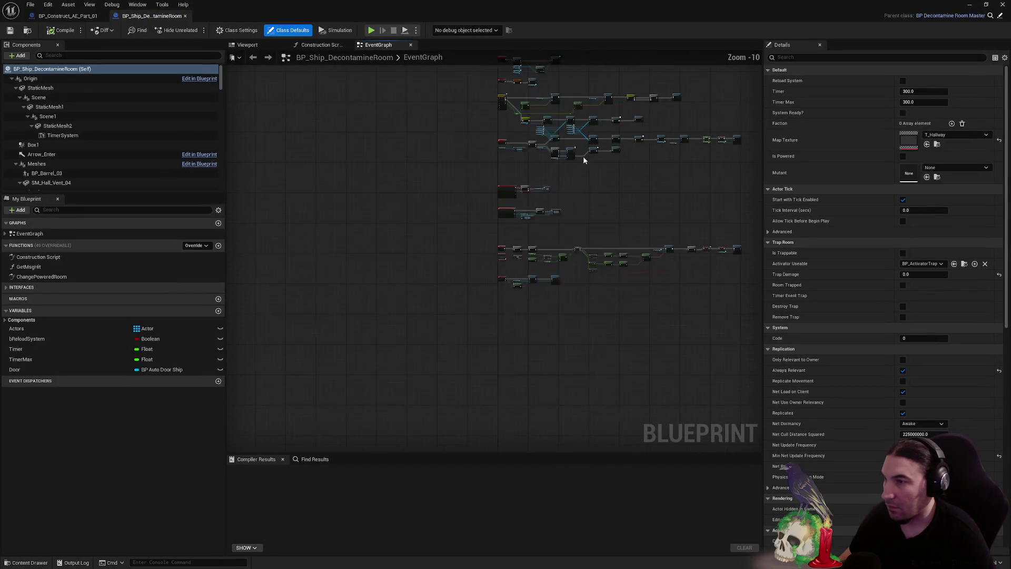
left_click(245, 45)
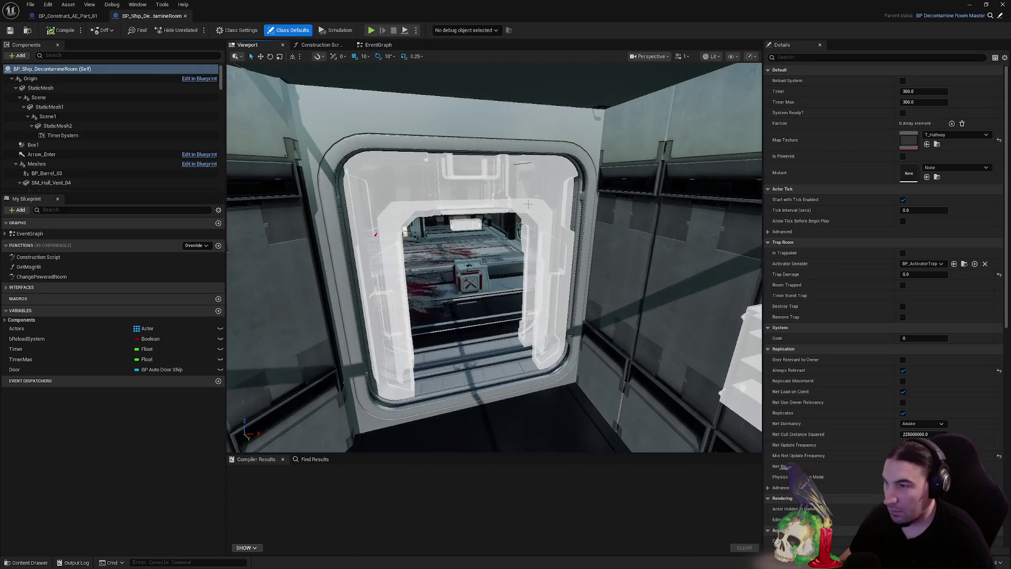
left_click(585, 232)
left_click(945, 210)
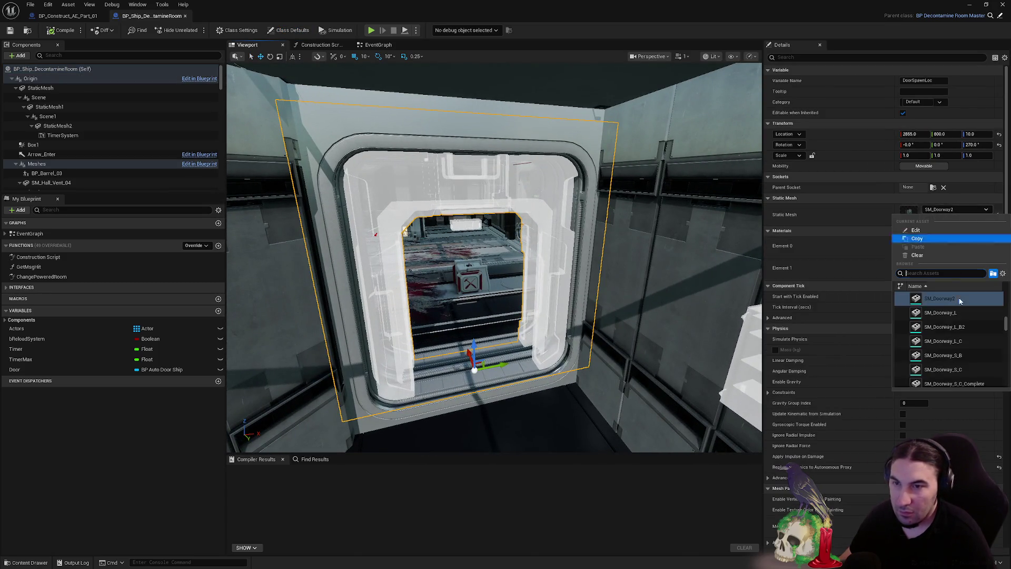
scroll(956, 316, "up", 1)
left_click(939, 310)
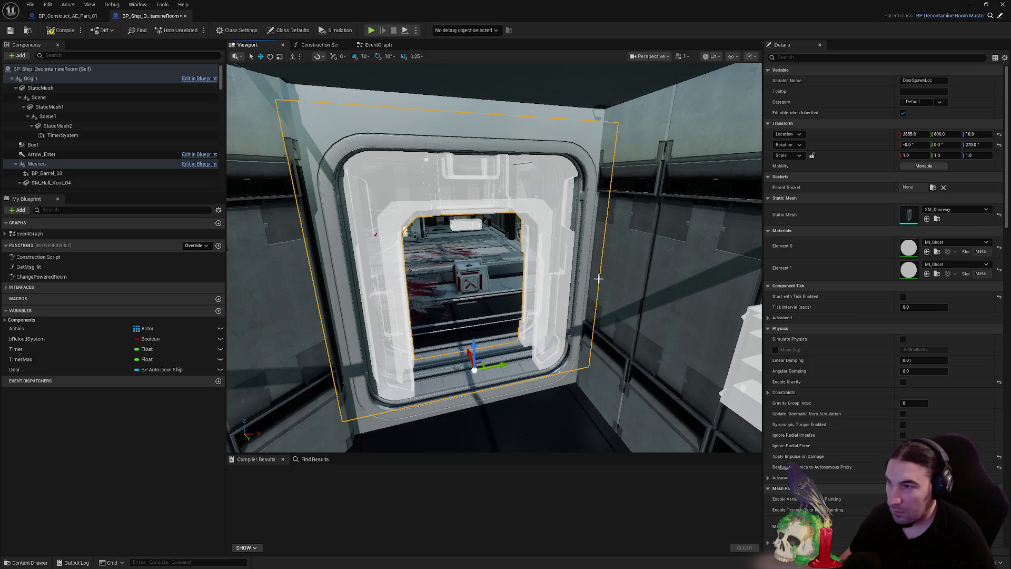
mouse_move(519, 263)
left_mouse_down()
mouse_move(506, 195)
mouse_move(474, 137)
left_mouse_up()
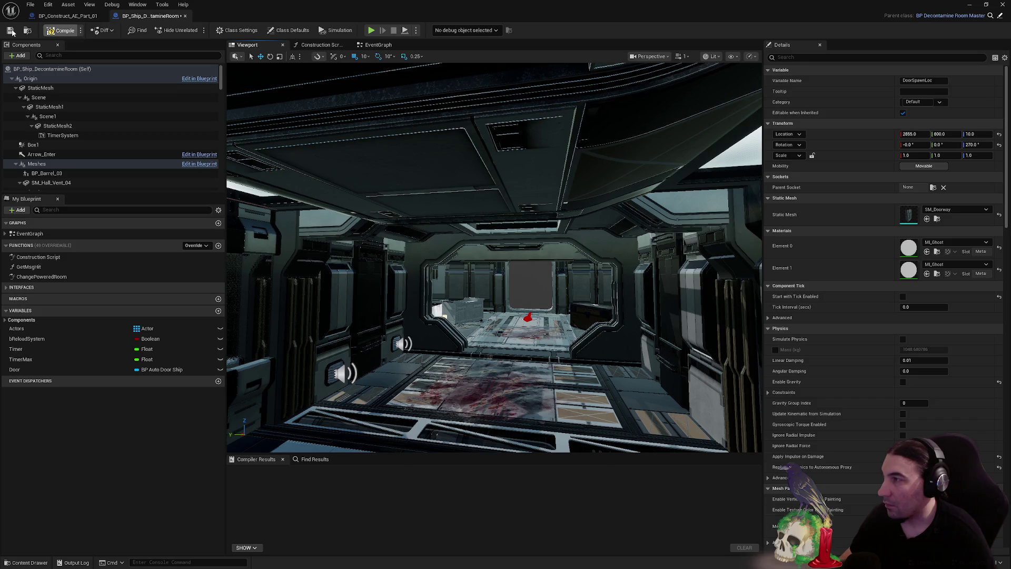
mouse_move(474, 263)
left_mouse_down()
mouse_move(432, 237)
mouse_move(421, 200)
mouse_move(411, 242)
mouse_move(443, 248)
left_mouse_up()
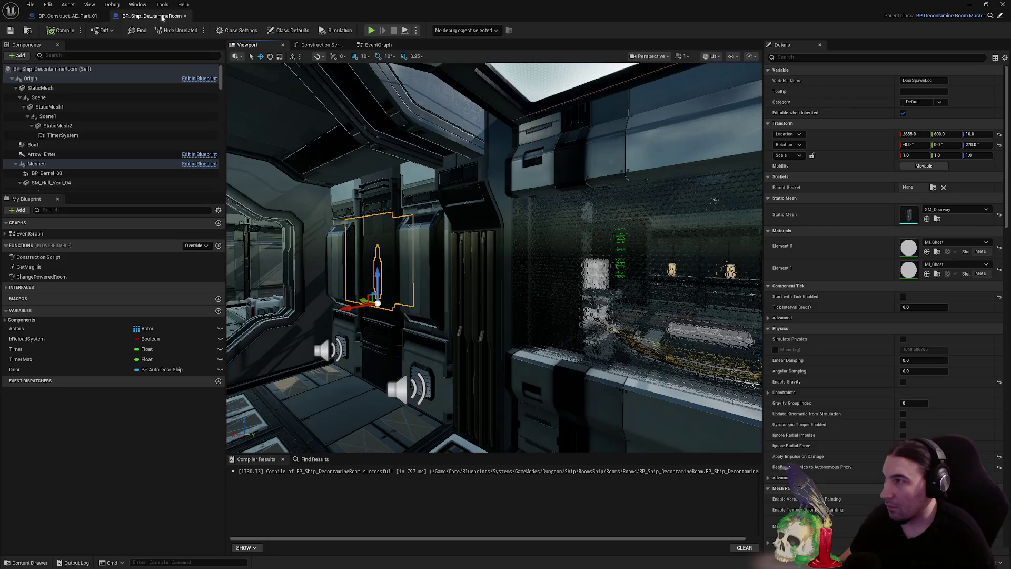
mouse_move(388, 6)
left_mouse_down()
mouse_move(384, 549)
mouse_move(252, 266)
mouse_move(398, 253)
left_mouse_up()
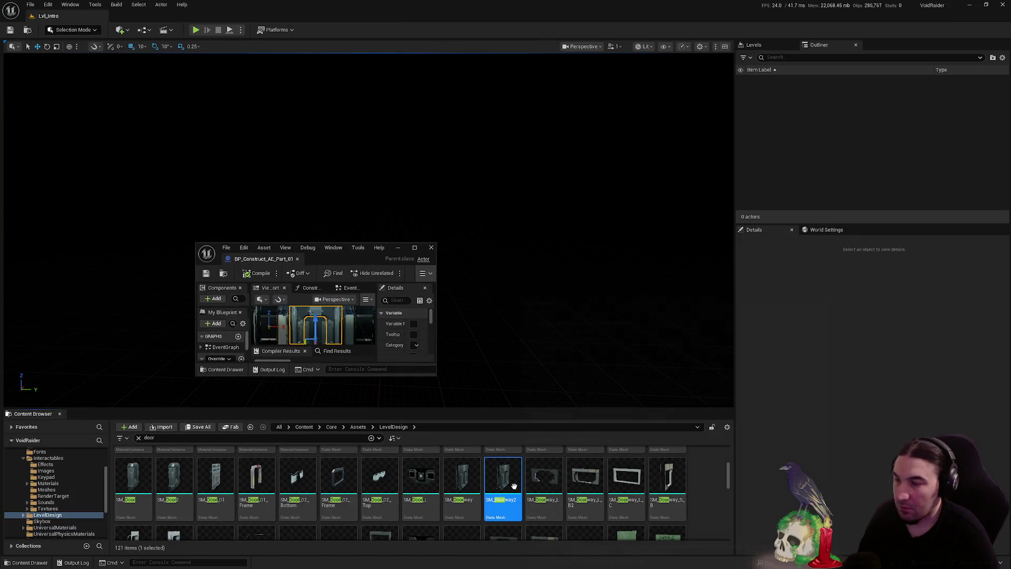
Cancel deleting SM_Doorway2 and open BP_Ship_Room_Artifact full screen in its 3D view
key("Delete")
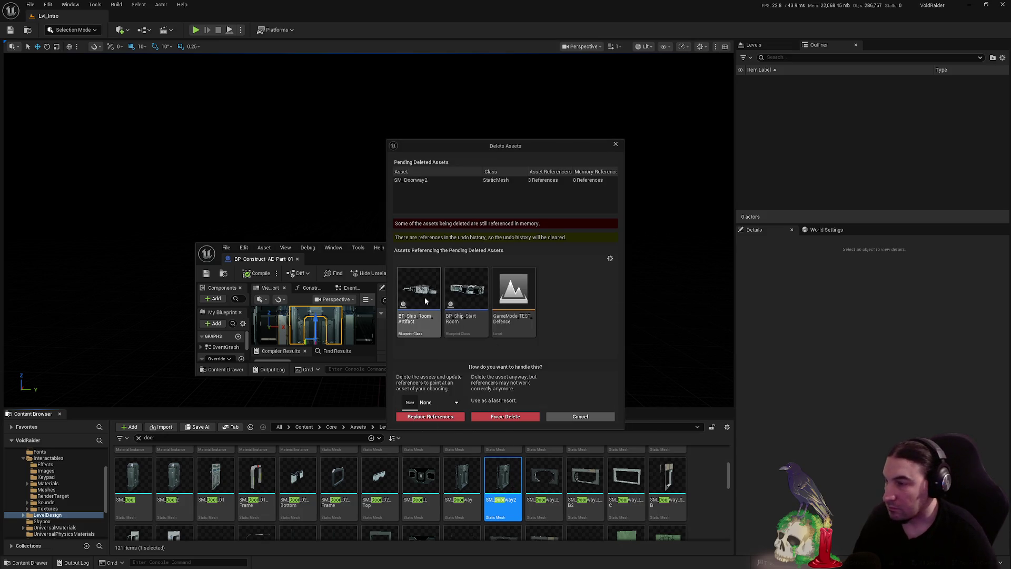
key("Escape")
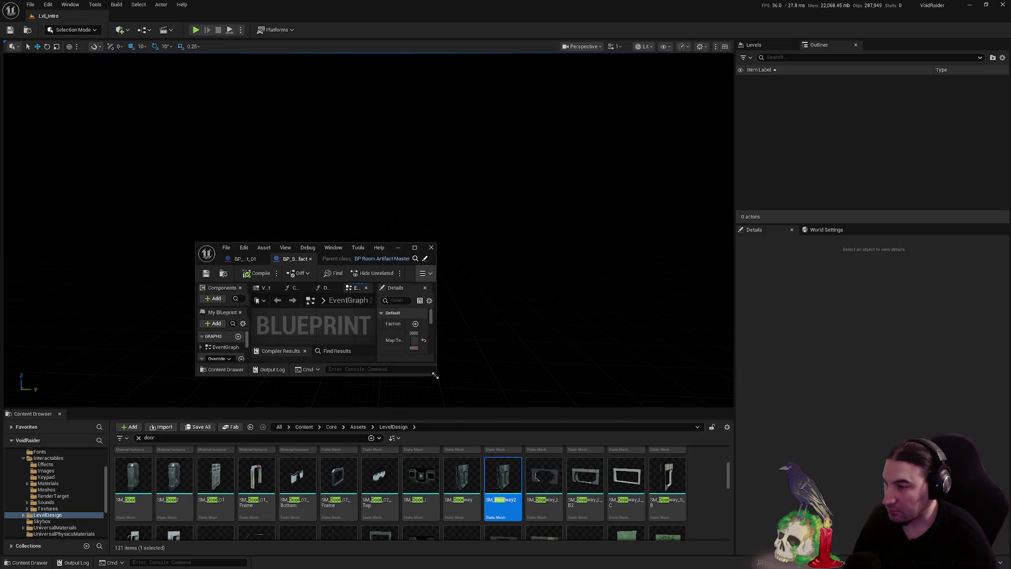
left_click_drag(477, 254, 465, 181)
double_click(465, 181)
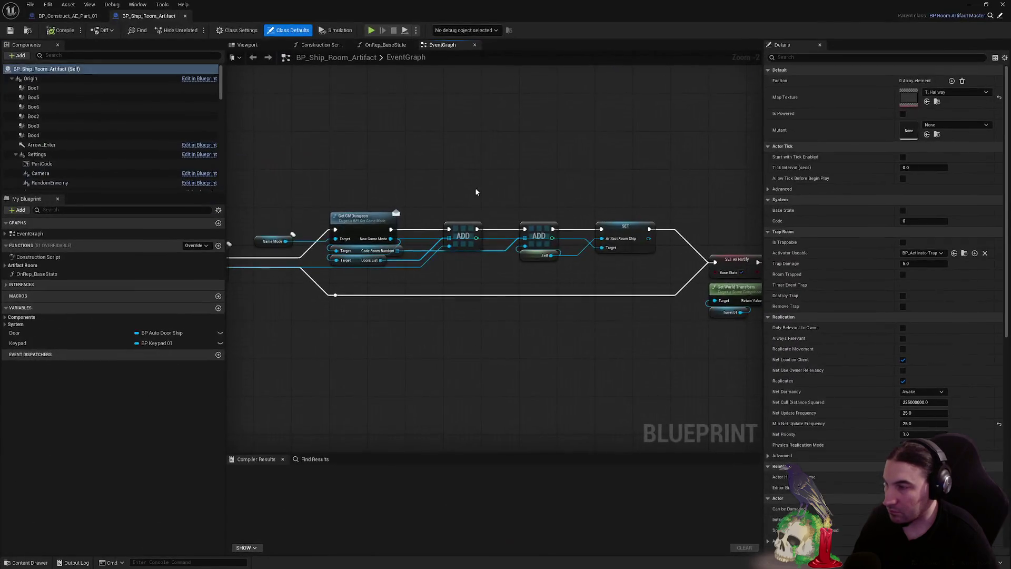
left_click(255, 44)
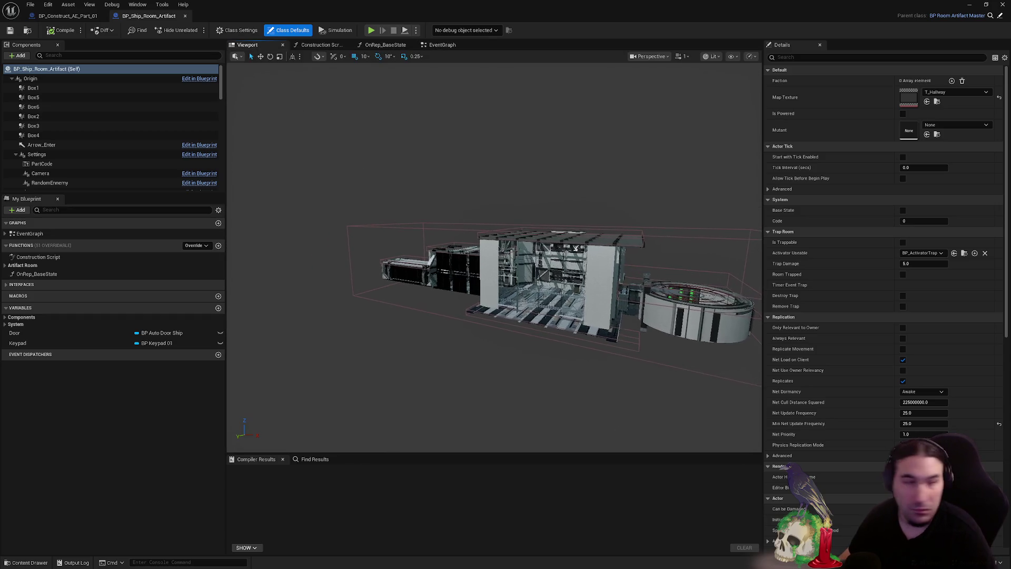
mouse_move(495, 263)
left_mouse_down()
mouse_move(516, 169)
mouse_move(547, 360)
mouse_move(436, 262)
left_mouse_up()
Set the door to SM_Door and its frame to SM_Doorway, then compile, save and close
left_click(437, 262)
left_click(956, 209)
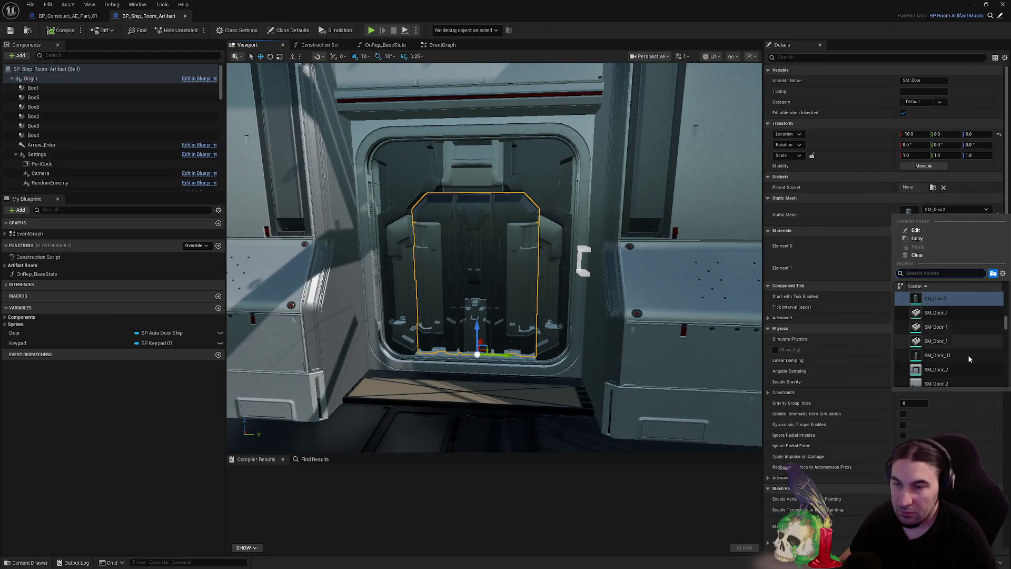
left_click(938, 314)
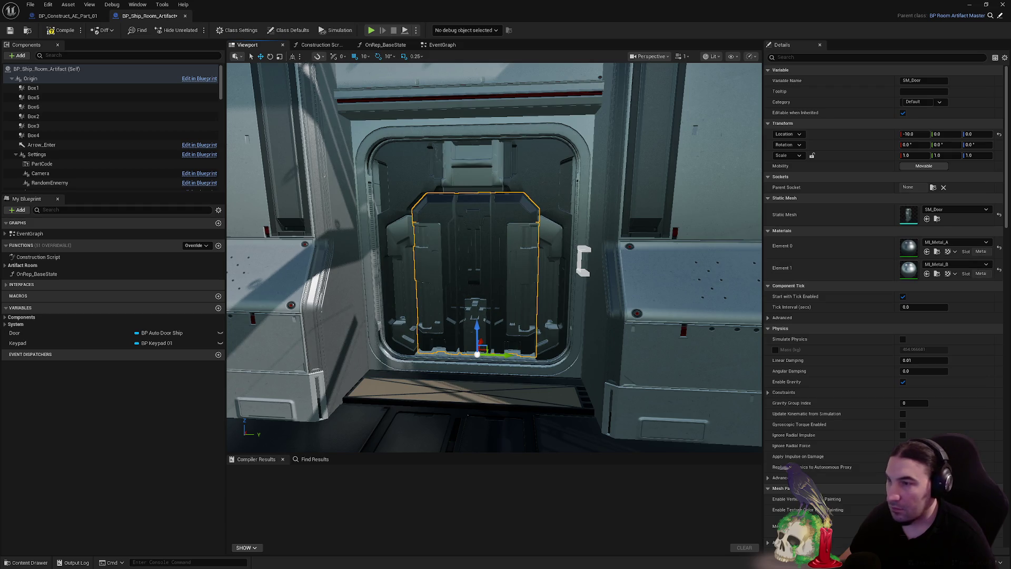
left_click(595, 211)
left_click(955, 210)
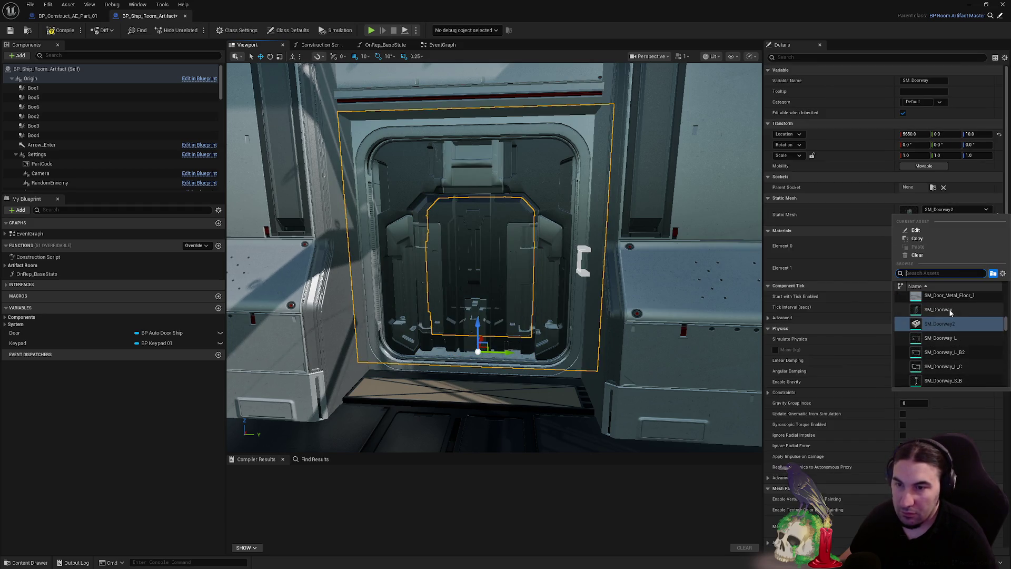
left_click(939, 310)
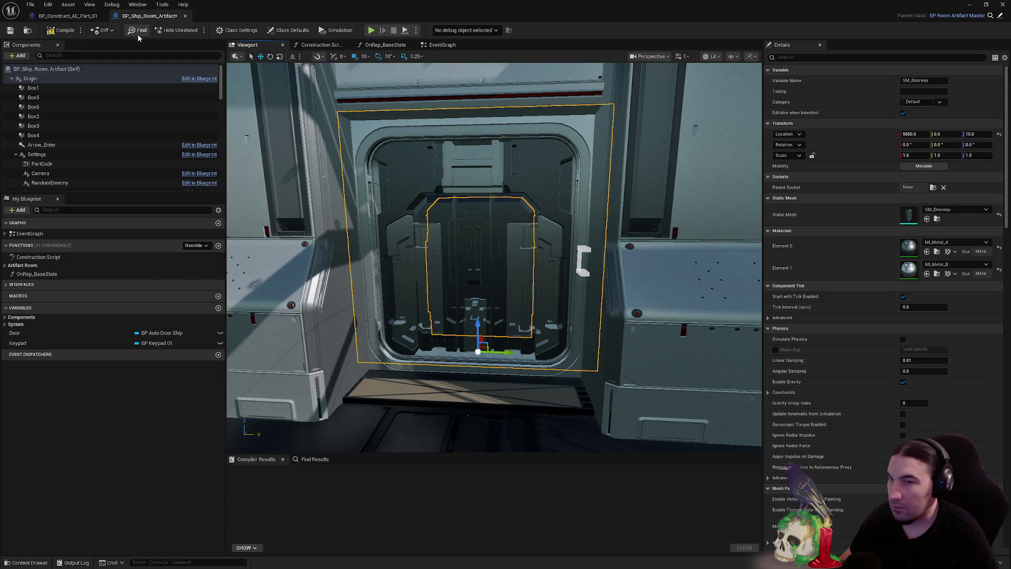
left_click(56, 31)
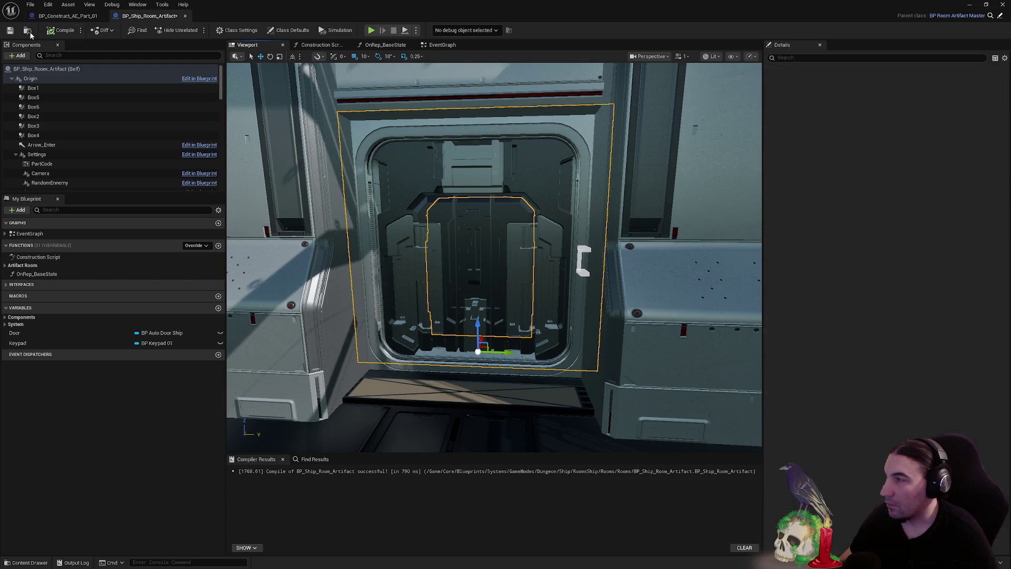
left_click(10, 30)
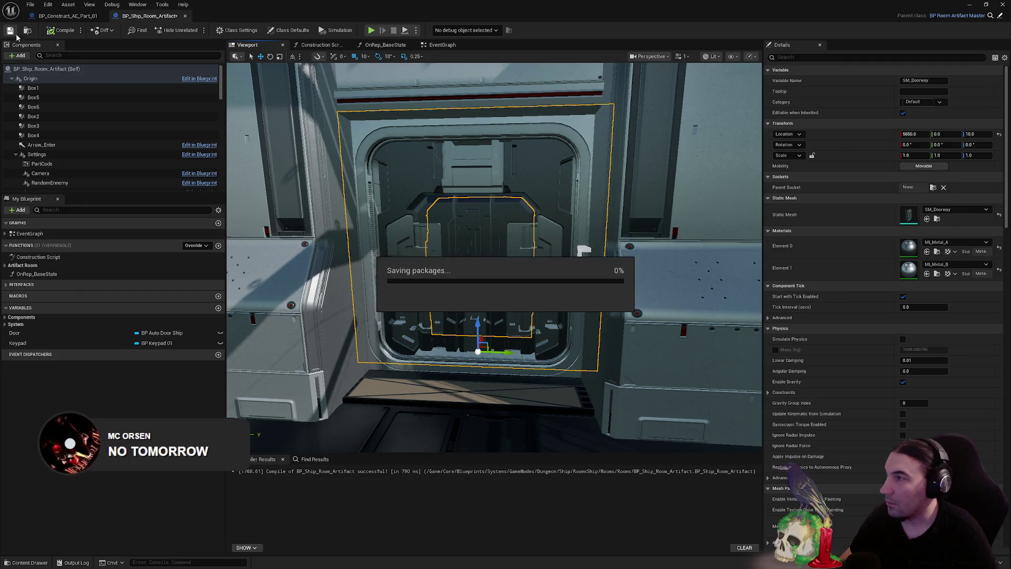
left_click(185, 16)
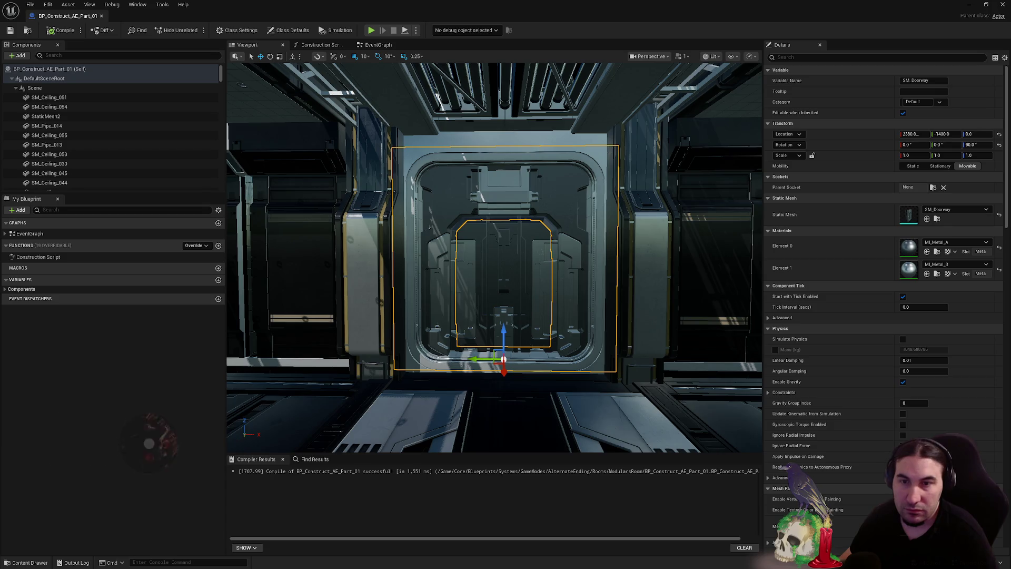
Retry deleting SM_Doorway2 and reopen its referencer BP_Ship_Room_Artifact full screen
mouse_move(714, 260)
left_mouse_down()
mouse_move(651, 222)
mouse_move(525, 244)
mouse_move(474, 226)
mouse_move(400, 231)
mouse_move(163, 11)
mouse_move(527, 551)
mouse_move(567, 566)
left_mouse_up()
left_click(561, 222)
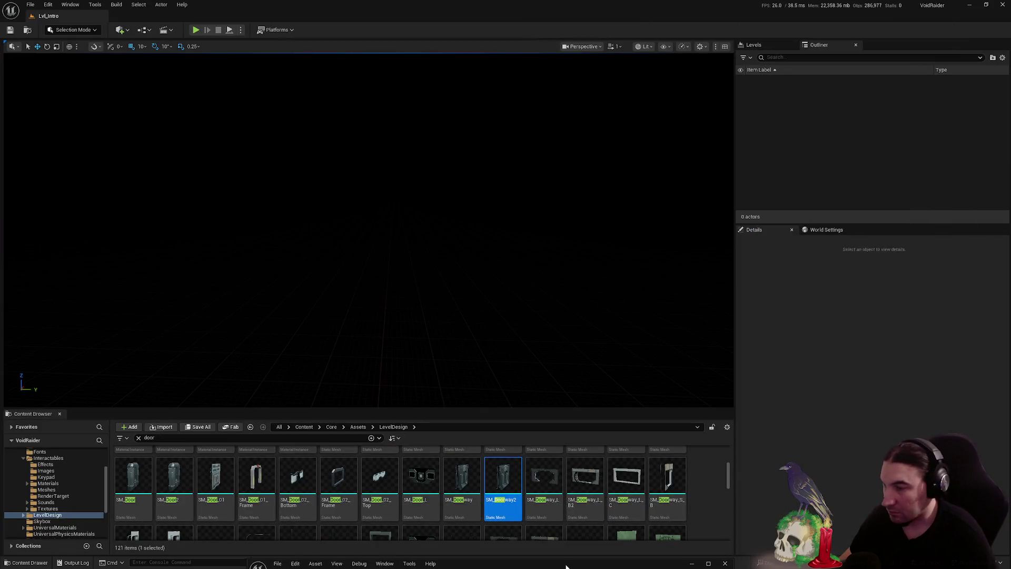
left_click(507, 473)
key("Delete")
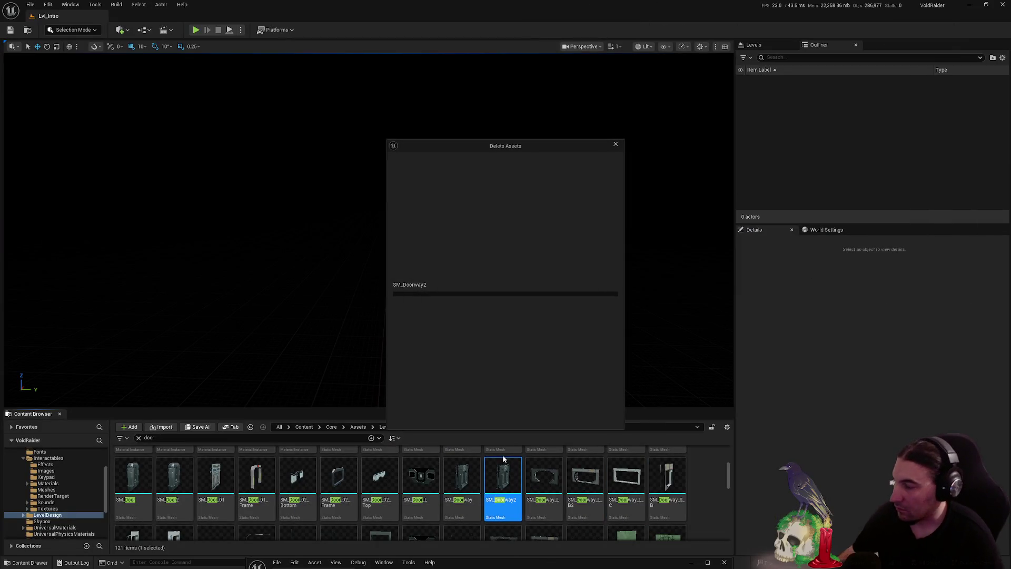
double_click(429, 300)
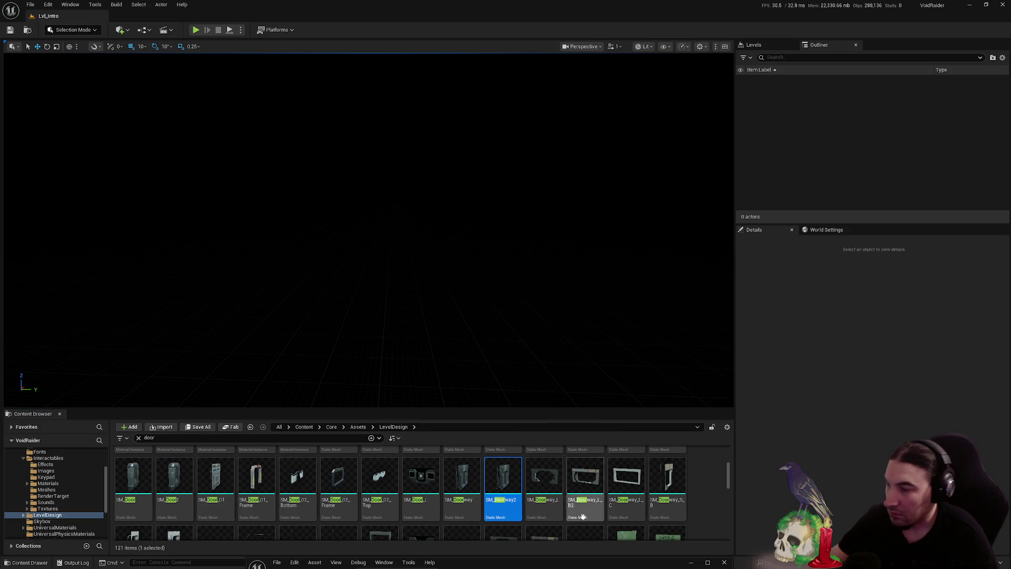
left_click_drag(603, 565, 639, 177)
double_click(640, 177)
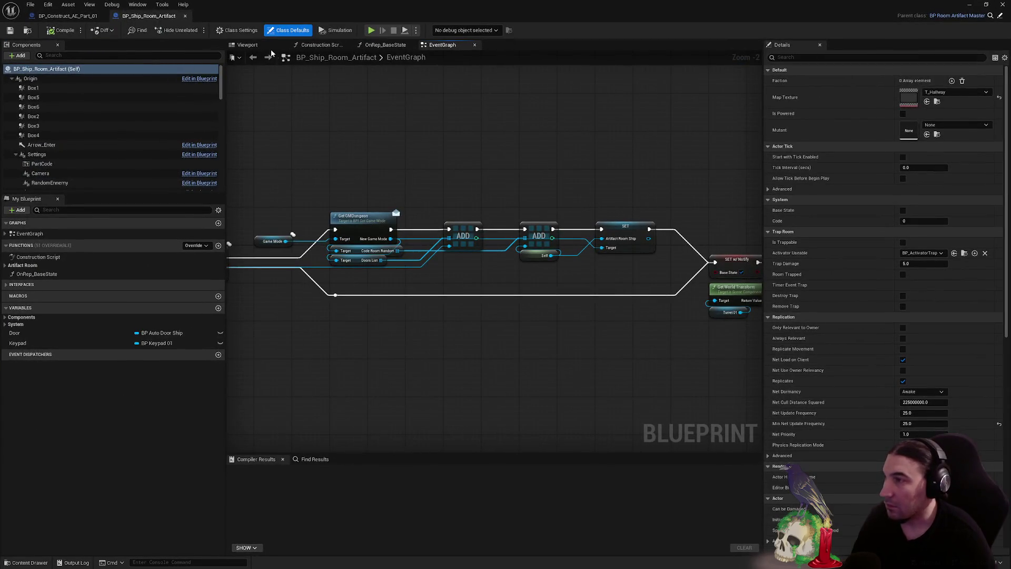
Set DoorSpawnLoc_01's Static Mesh to SM_Doorway in the artifact room viewport
left_click(248, 45)
scroll(555, 210, "up", 8)
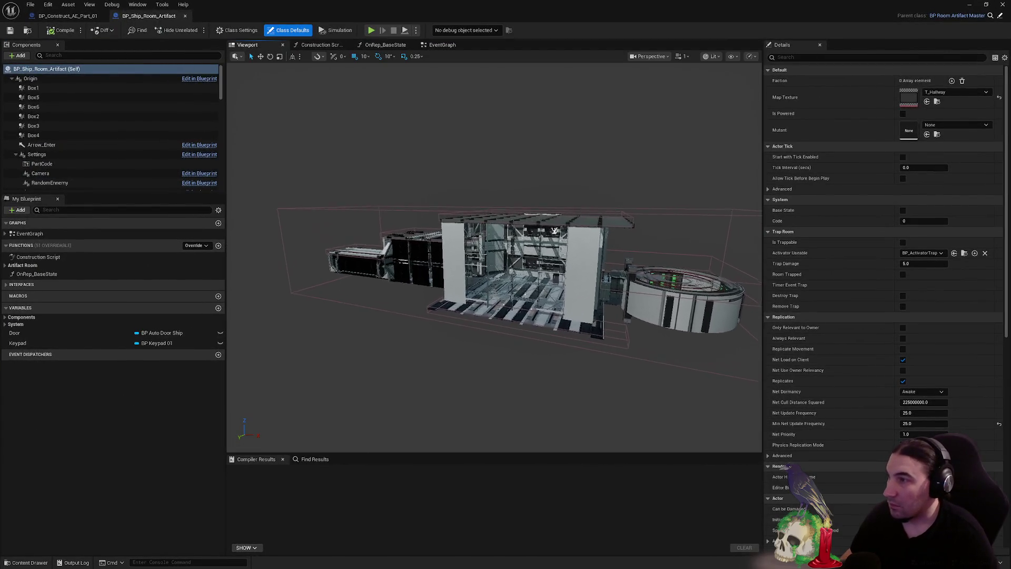
scroll(557, 257, "up", 10)
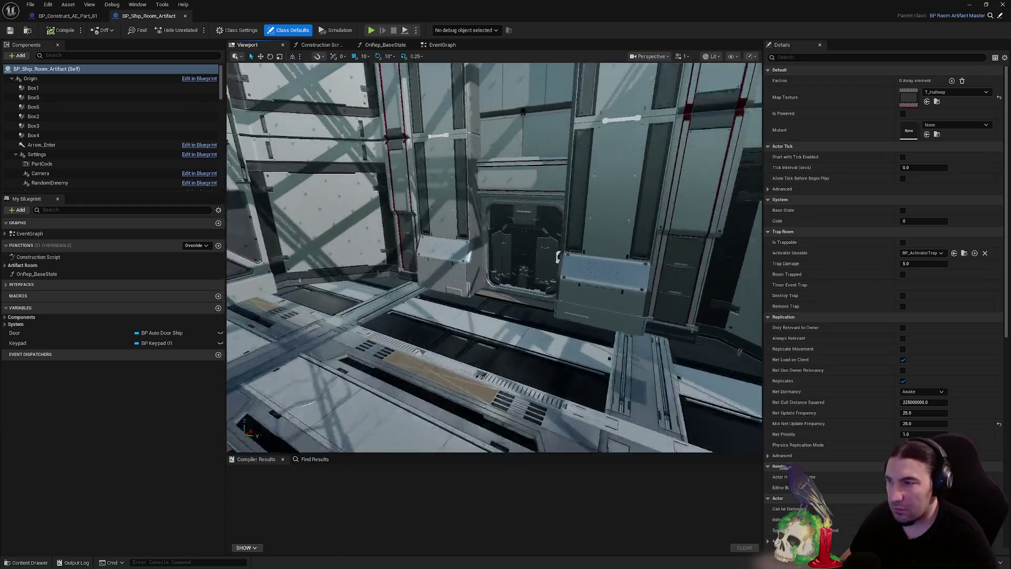
scroll(557, 256, "up", 3)
left_click(588, 232)
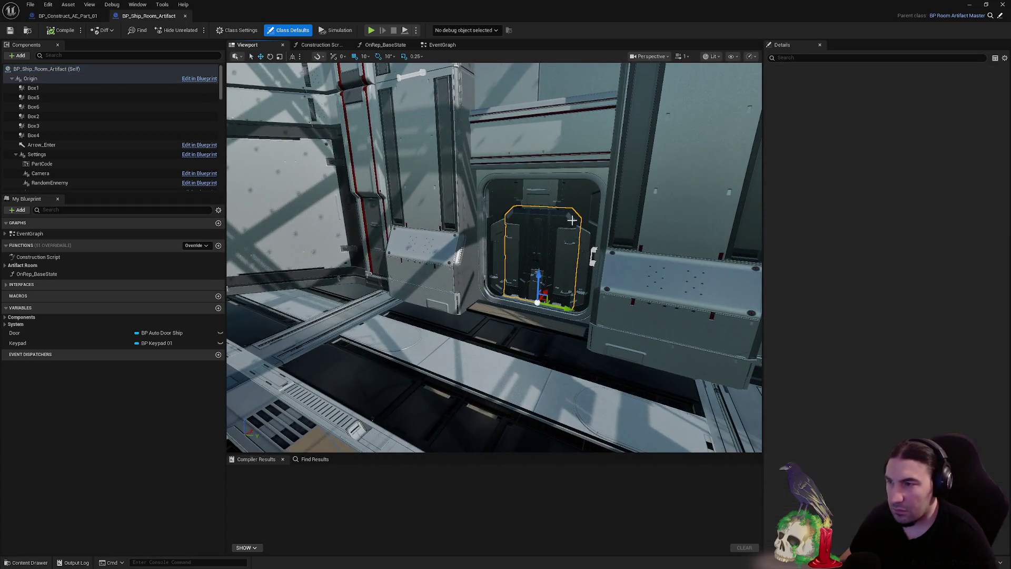
left_click_drag(588, 232, 533, 254)
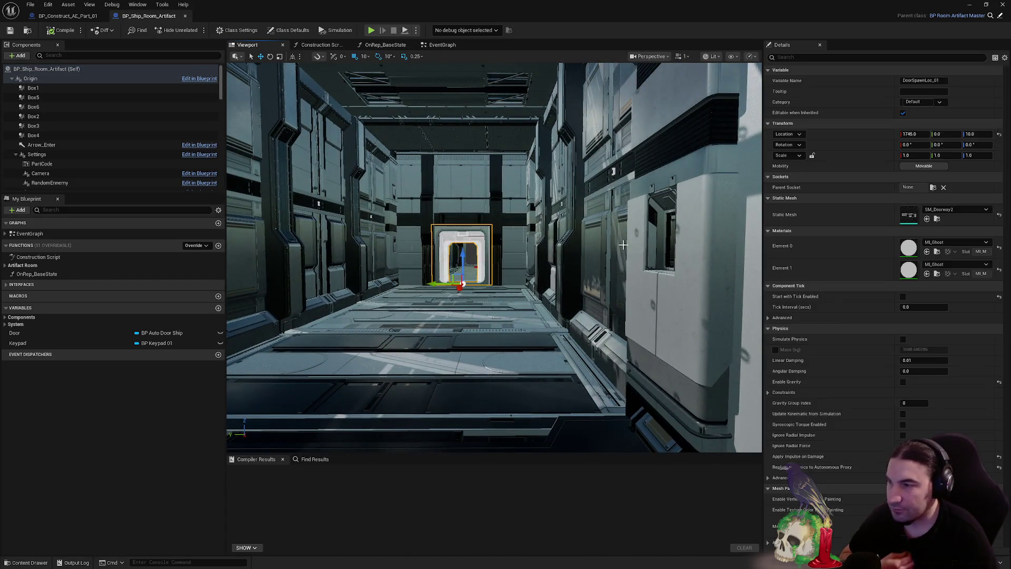
left_click(956, 209)
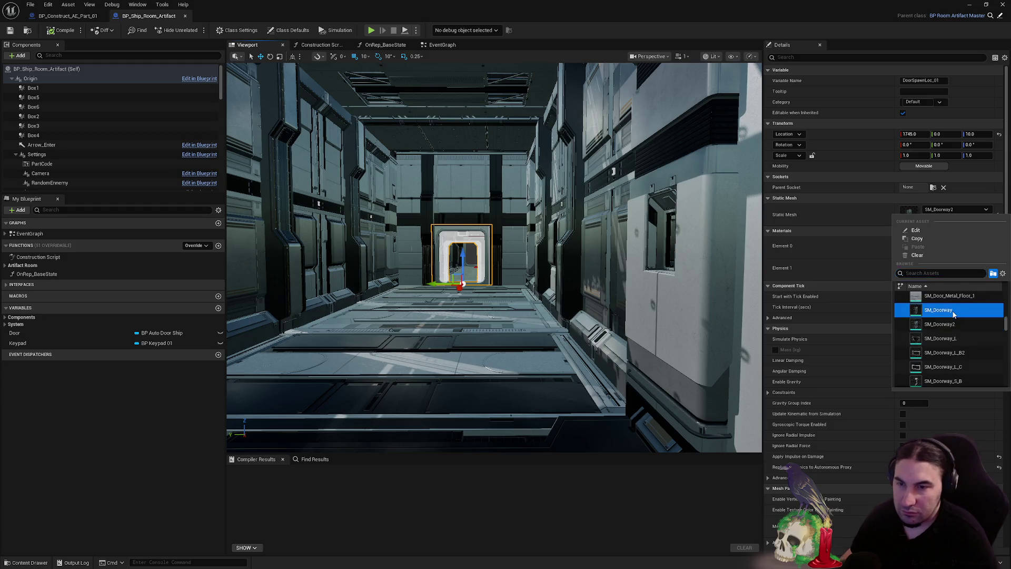
left_click(953, 311)
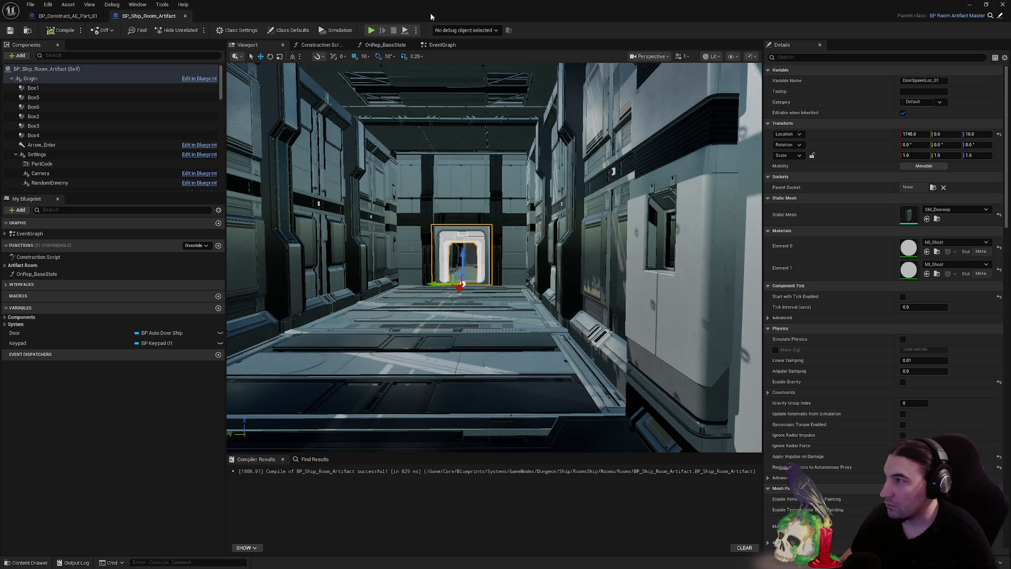
left_click_drag(431, 17, 450, 89)
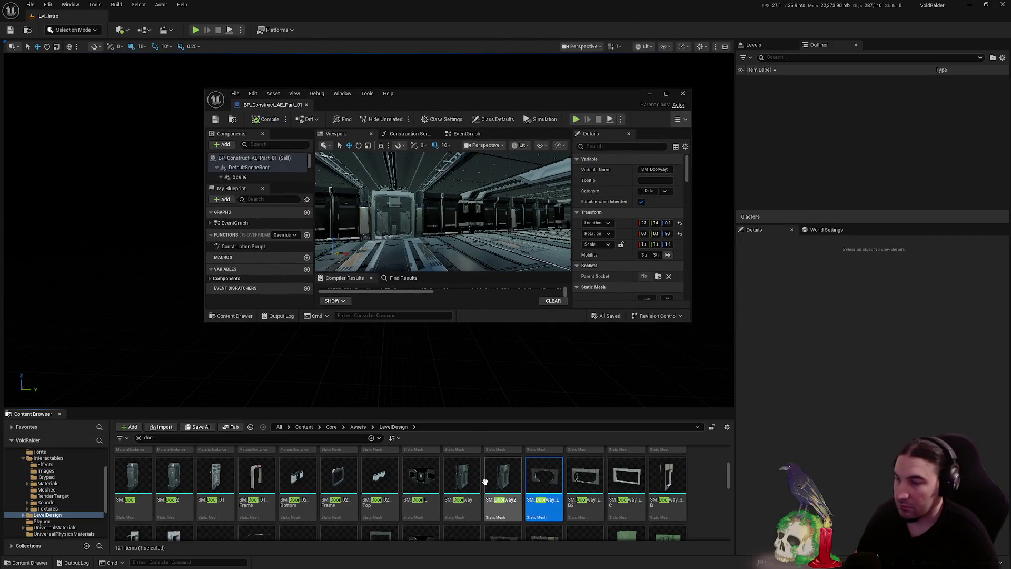
Open the referencing BP_Ship_StartRoom blueprint full screen in its 3D preview
key("Delete")
double_click(422, 301)
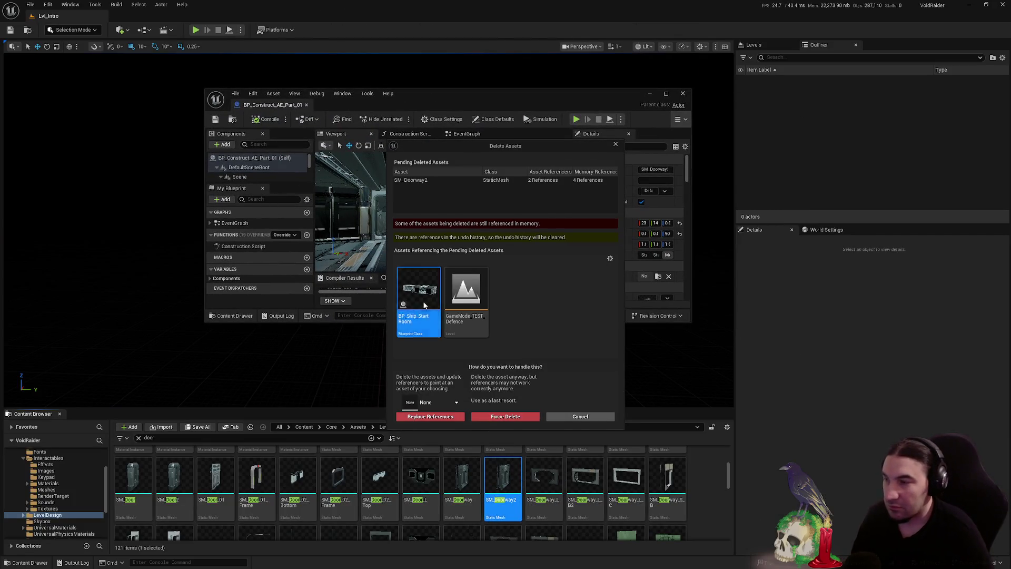
double_click(482, 102)
left_click(244, 45)
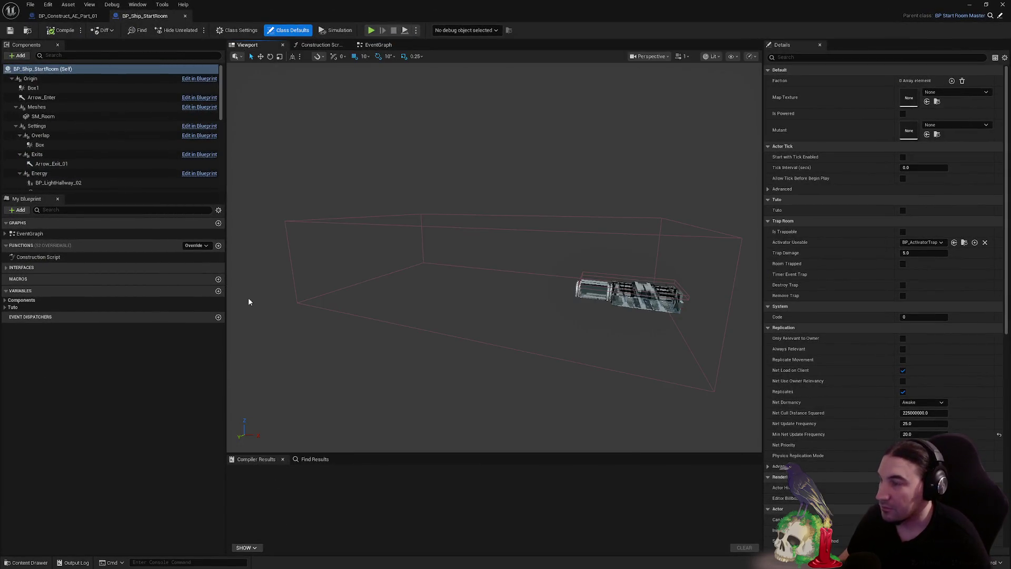
key("super")
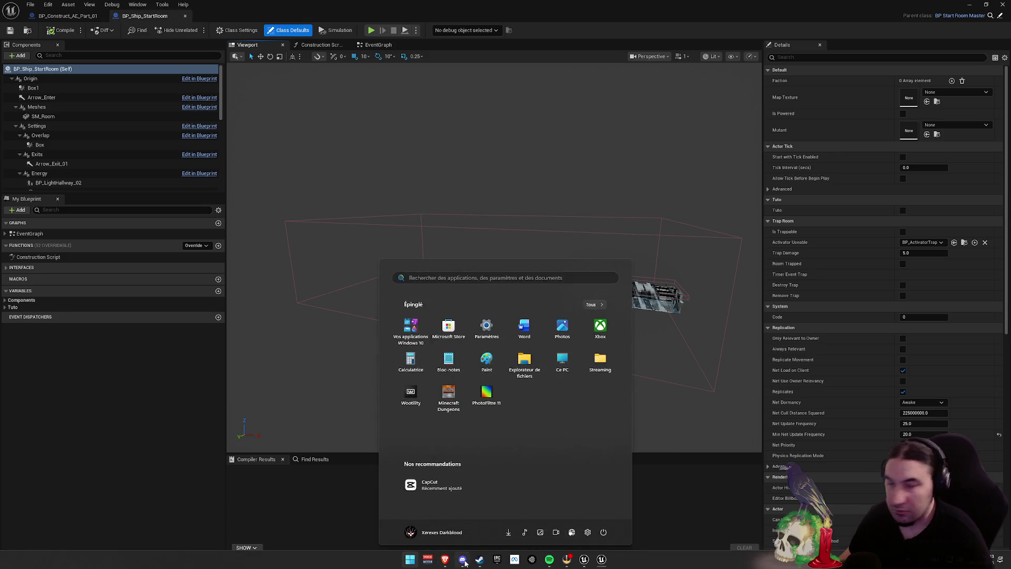
key("super")
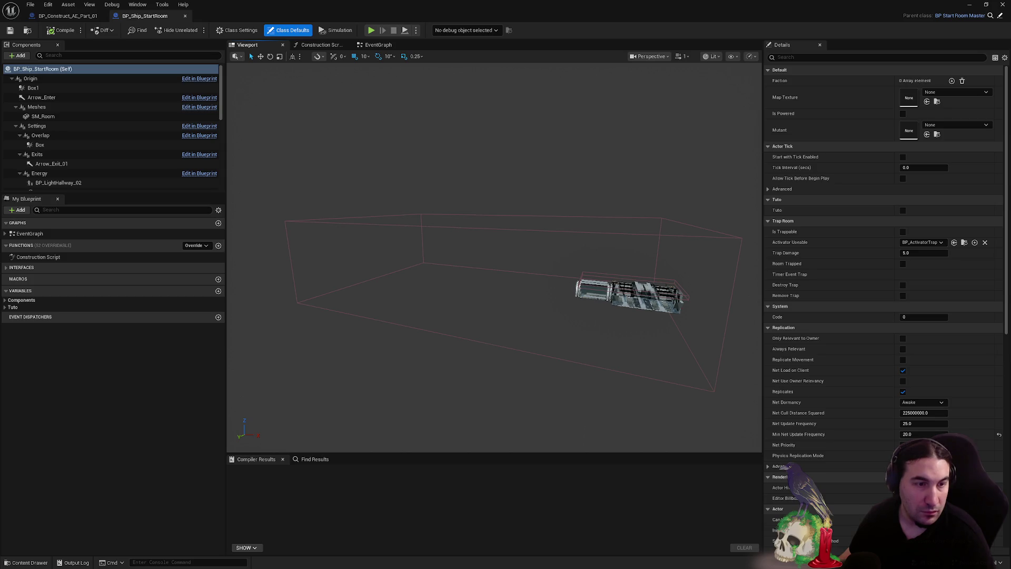
mouse_move(604, 221)
left_mouse_down()
mouse_move(685, 221)
mouse_move(684, 126)
mouse_move(669, 95)
mouse_move(605, 94)
left_mouse_up()
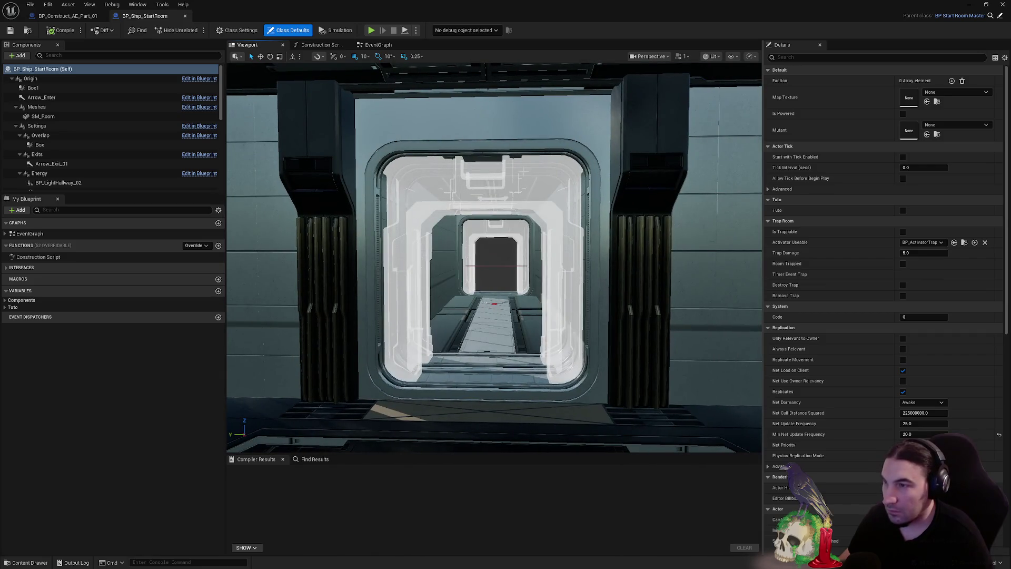
Set both Spawn_Door_01 and Spawn_Door_02 meshes to SM_Doorway, then close the blueprint
left_click(411, 237)
left_click(955, 209)
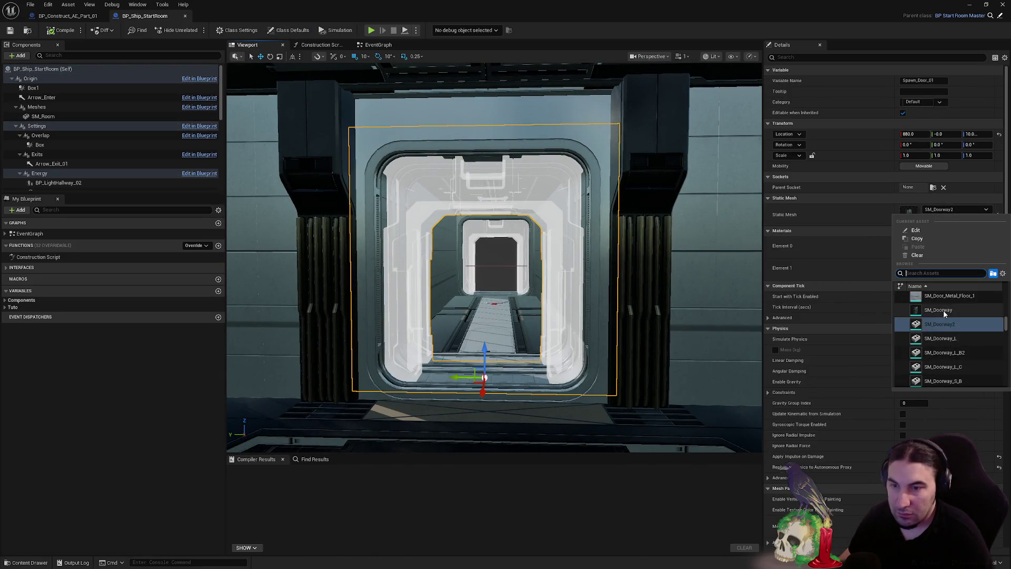
left_click(938, 310)
scroll(531, 211, "up", 5)
left_click(530, 211)
left_click(956, 210)
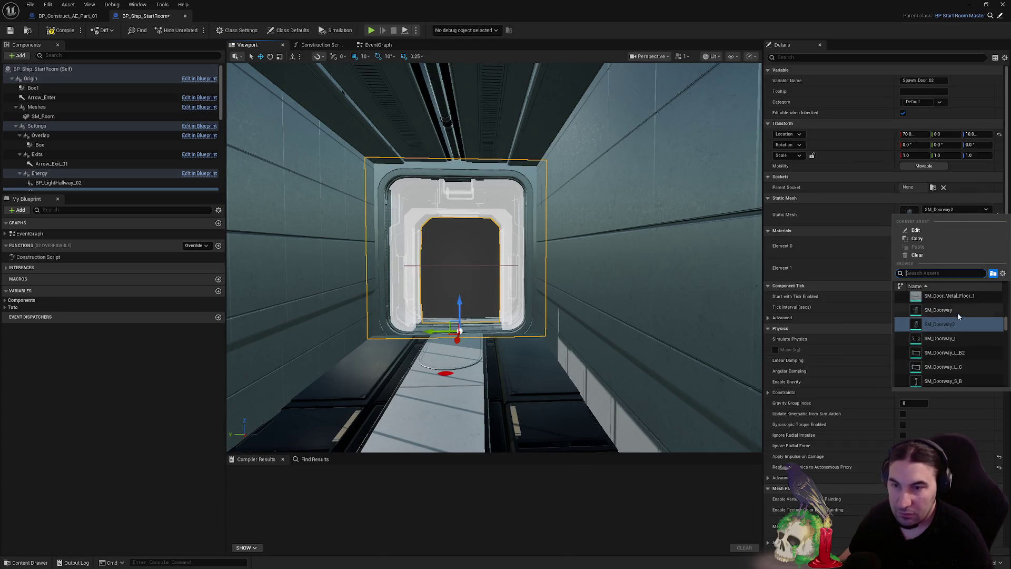
left_click(958, 314)
scroll(527, 237, "down", 5)
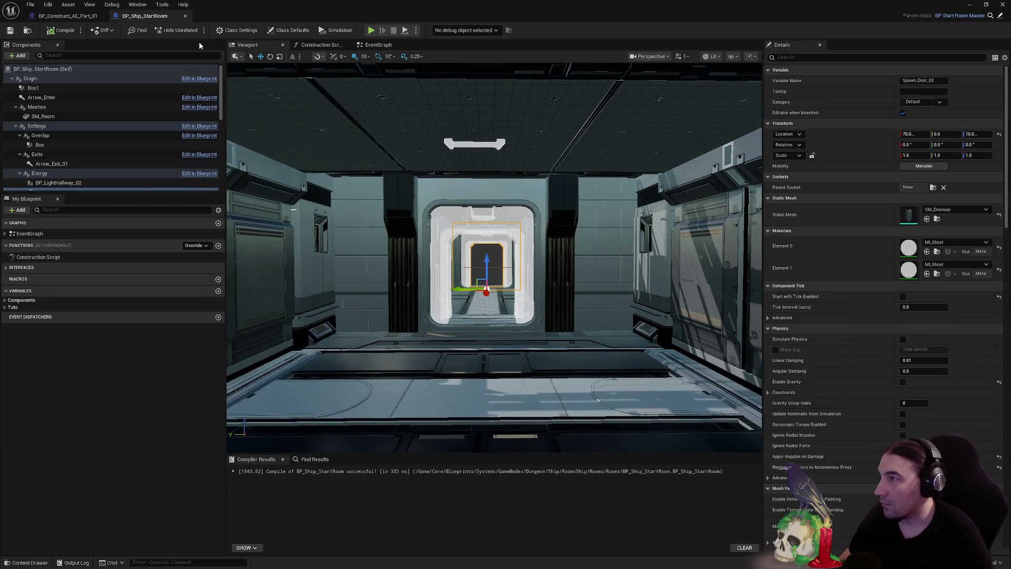
left_click(184, 16)
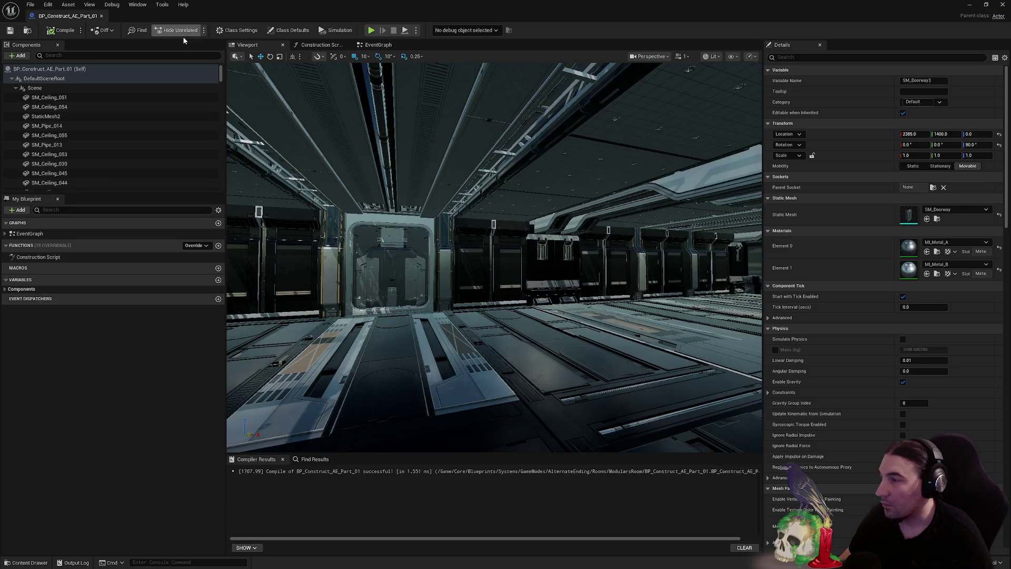
Close the blueprint editor and open the Maps/MapTest/GameMode_TEST_Defence level
double_click(122, 16)
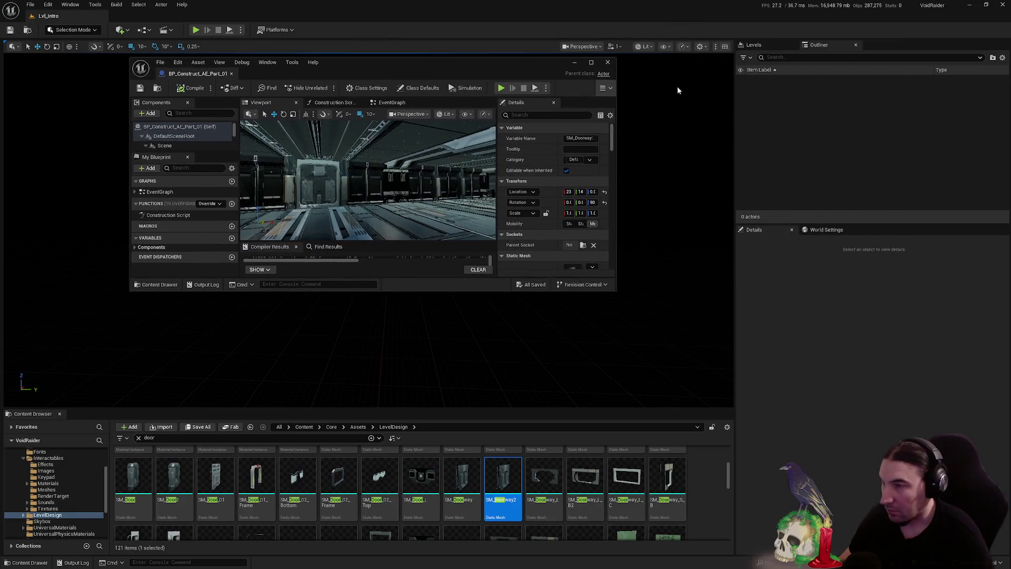
left_click(608, 63)
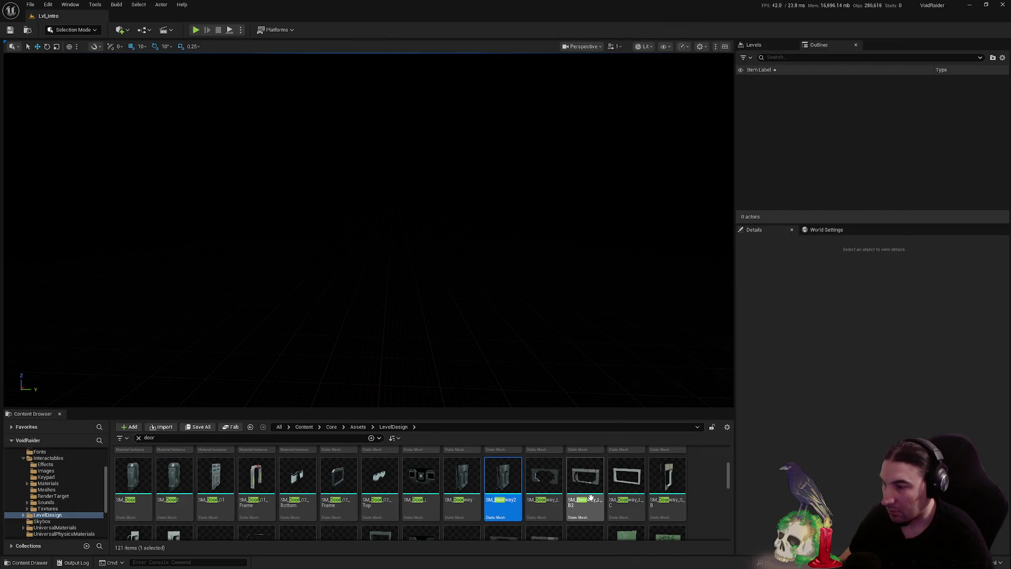
scroll(53, 490, "down", 3)
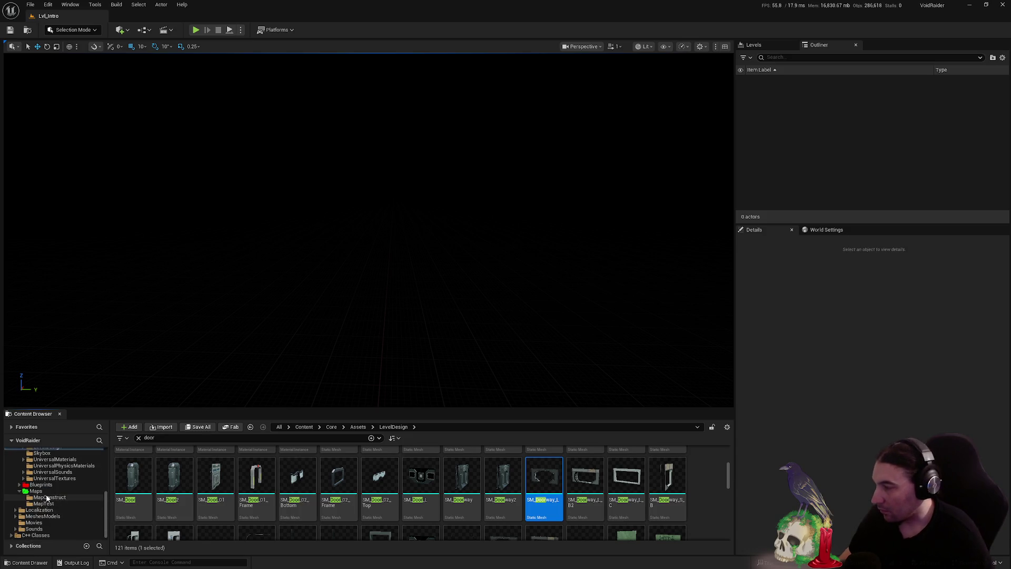
left_click(47, 493)
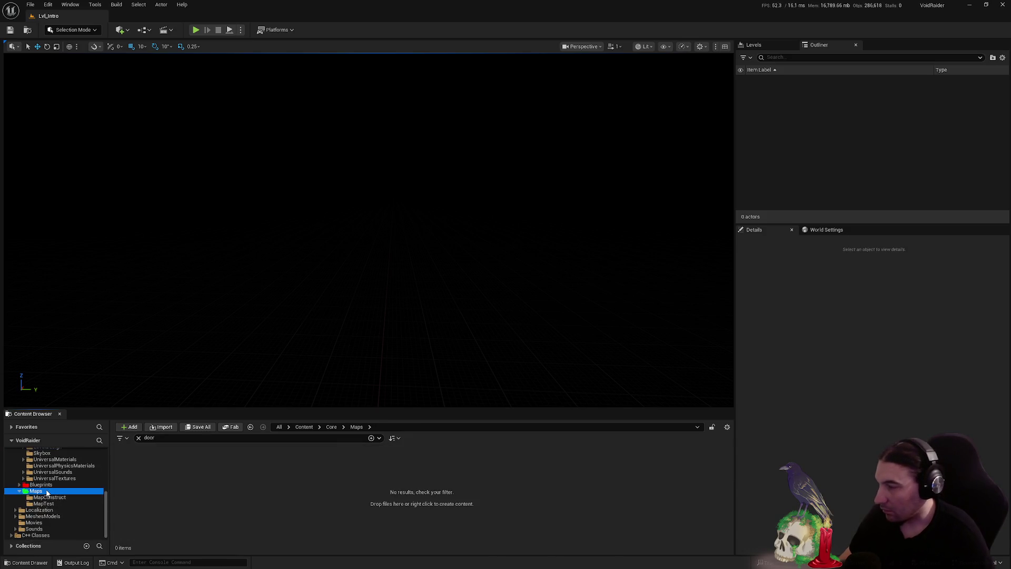
left_click(139, 439)
double_click(173, 471)
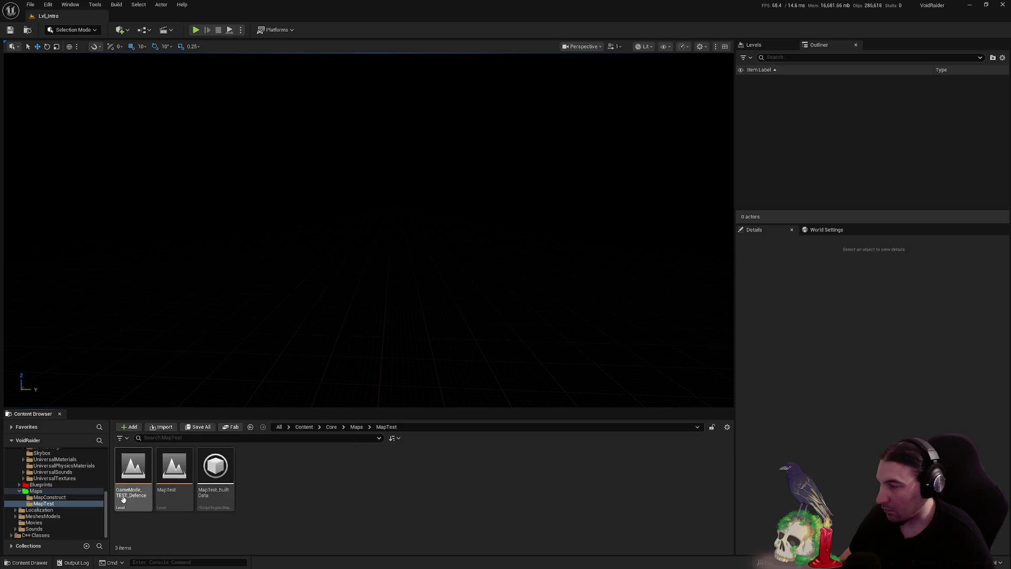
double_click(144, 480)
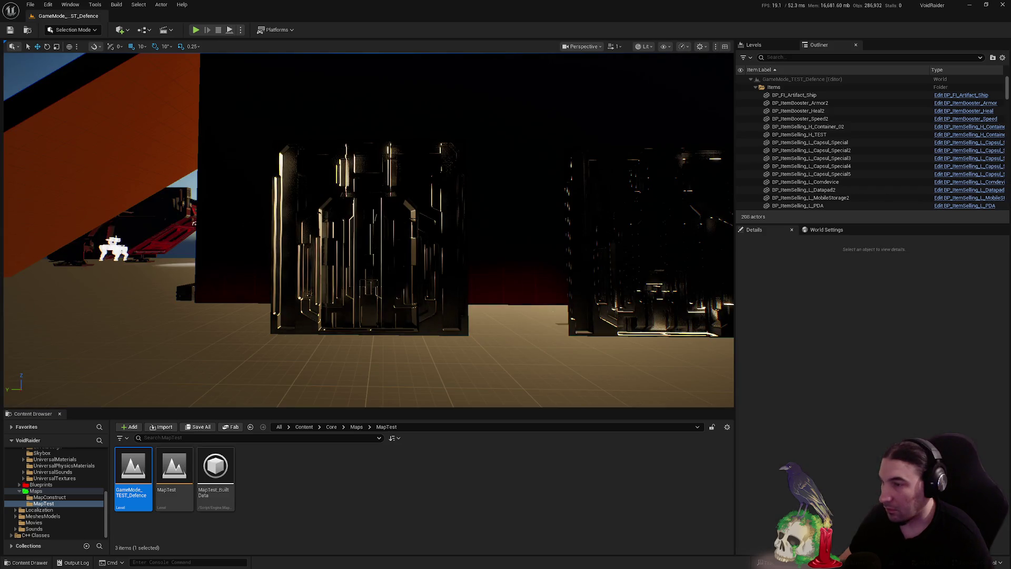
Delete Cube8, the SM_Doorway2 doorway and its middle doorway parts from the level
right_click(486, 259)
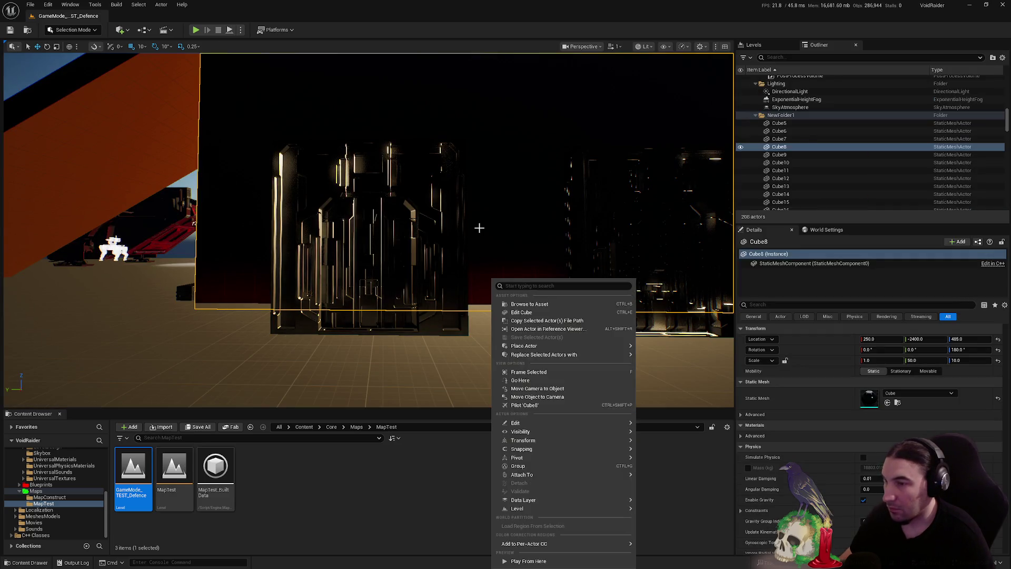
key("Delete")
left_click(655, 265)
left_click(584, 187)
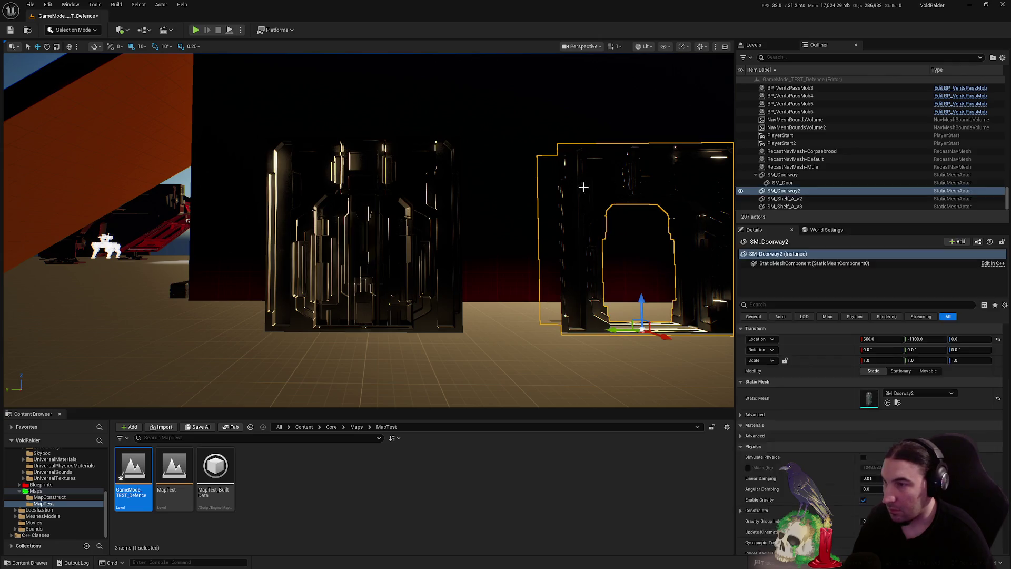
key("Delete")
left_click(393, 242)
key("Delete")
left_click(439, 188)
key("Delete")
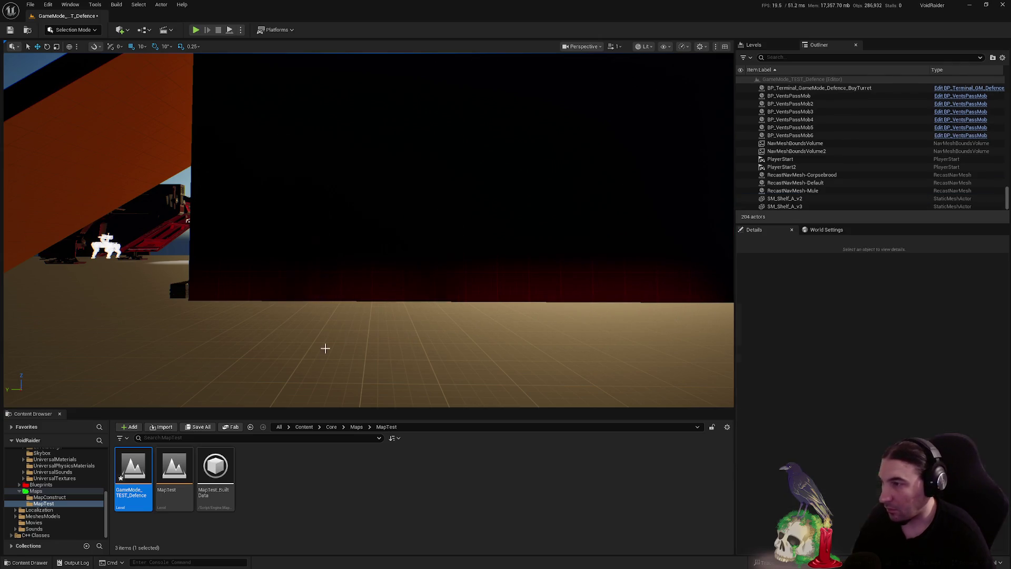
Save the modified GameMode_TEST_Defence level
left_click(201, 427)
left_click(568, 379)
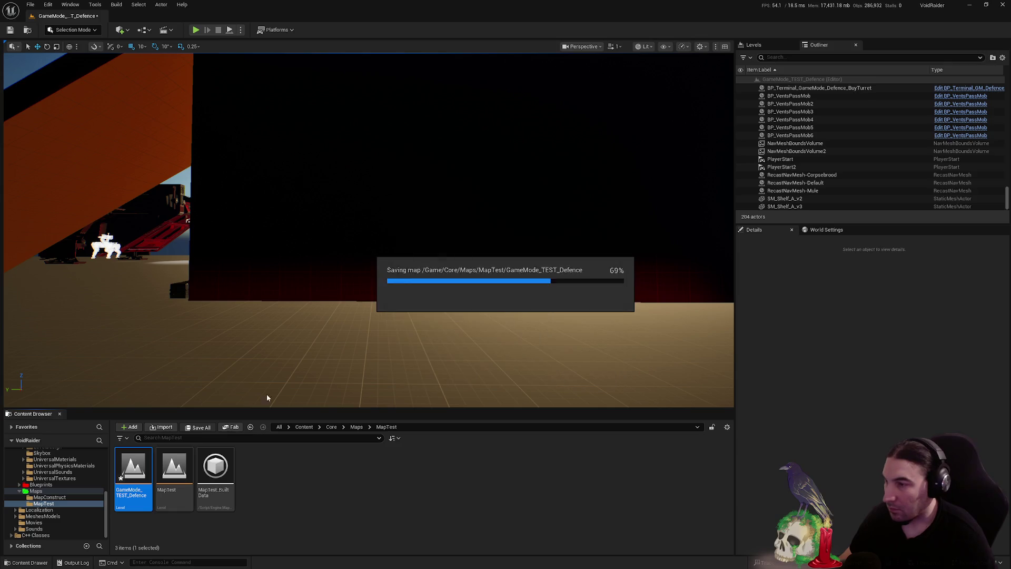
left_click(64, 466)
scroll(58, 490, "up", 5)
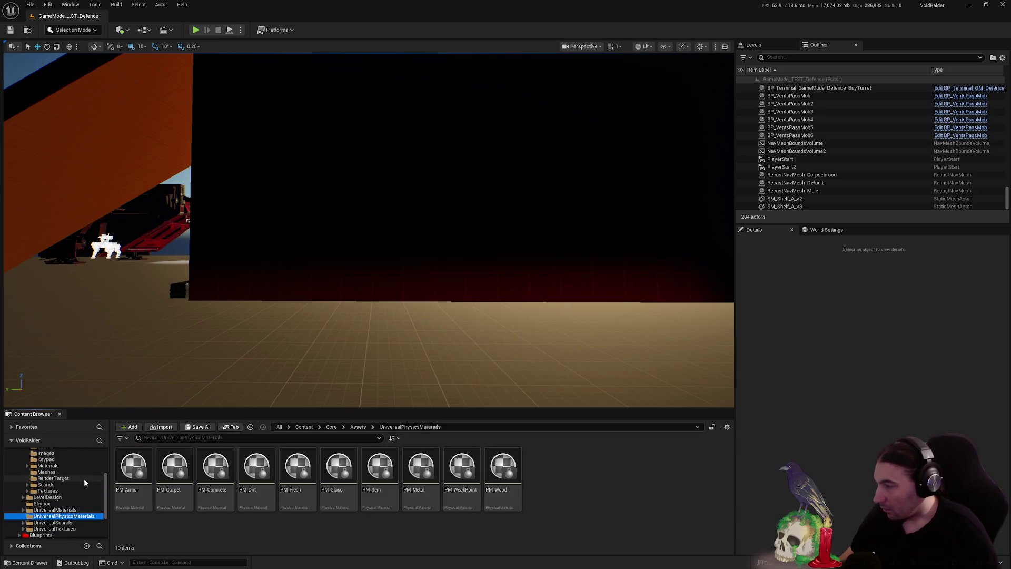
Delete the duplicate SM_Door2 and SM_Doorway2 meshes from the LevelDesign Meshes folder
left_click(50, 510)
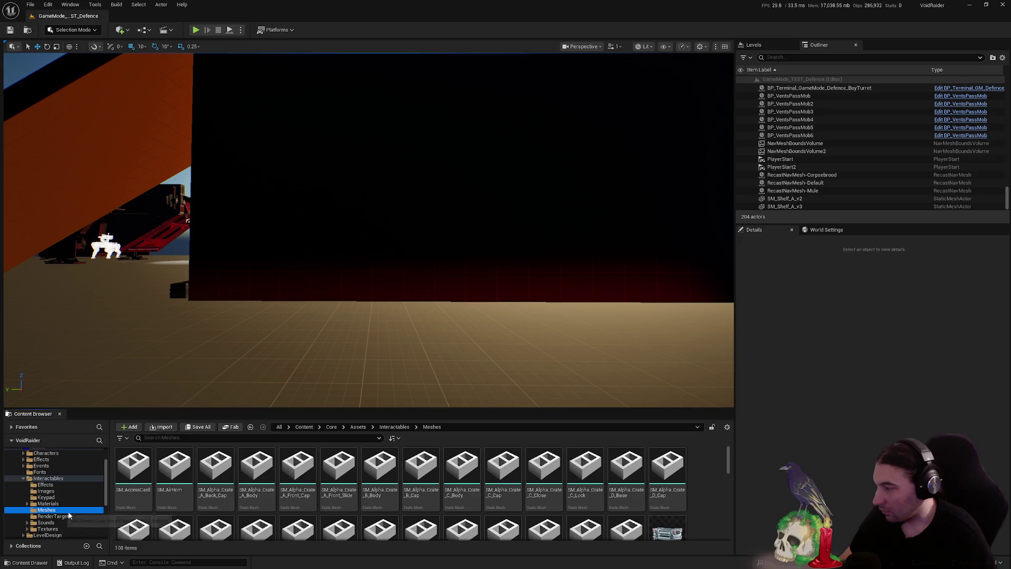
left_click(22, 478)
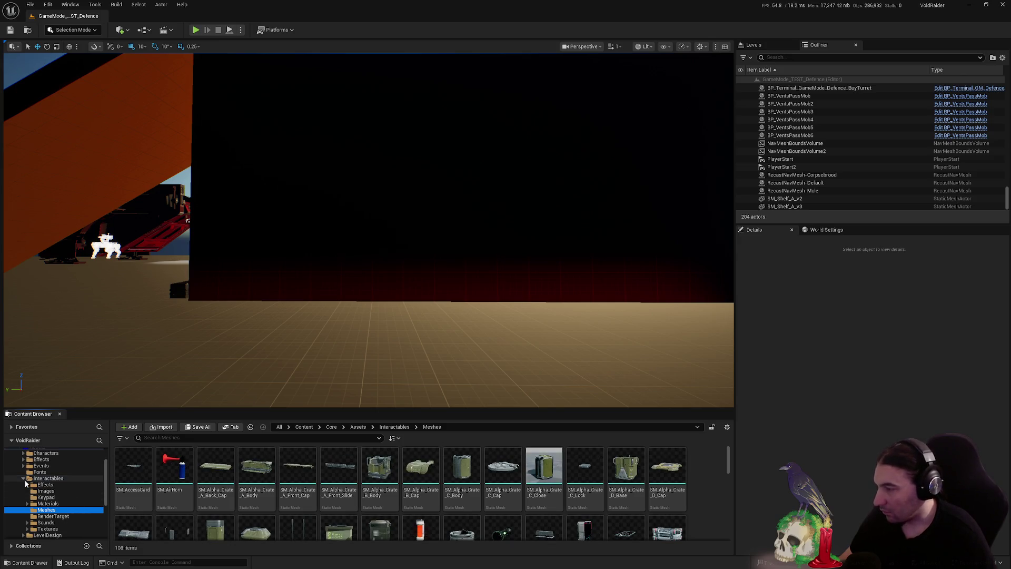
left_click(48, 478)
left_click(53, 485)
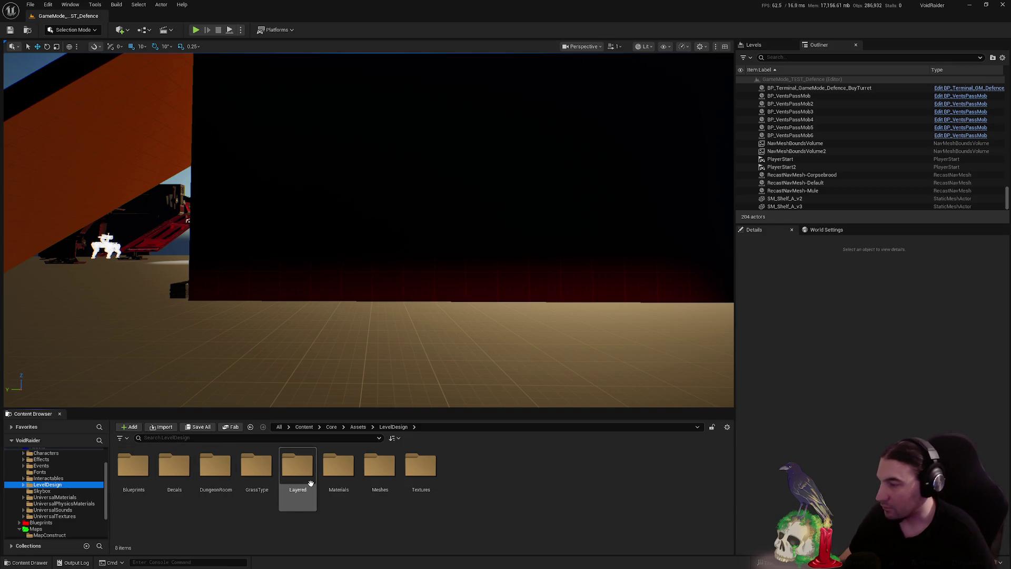
left_click(366, 478)
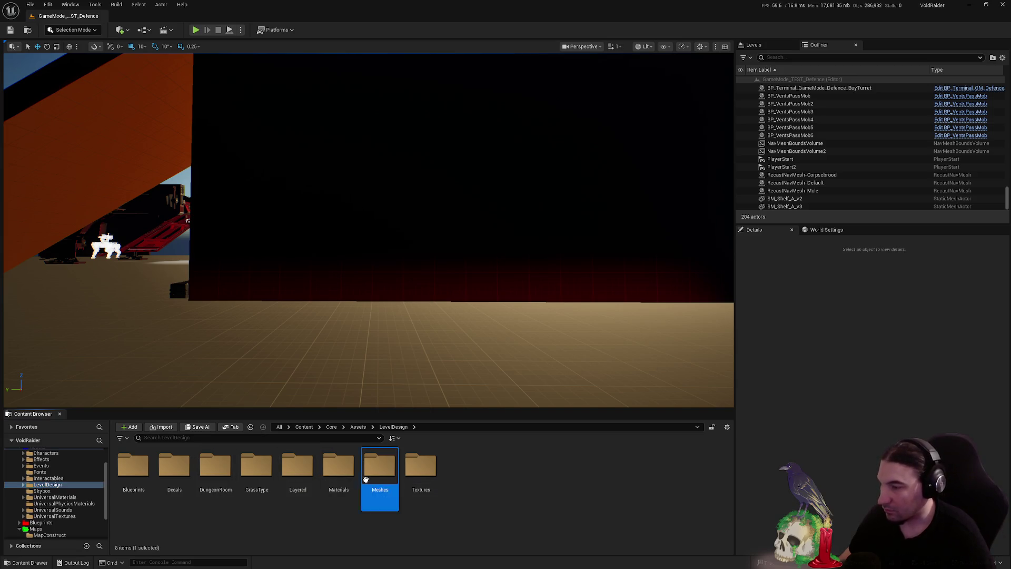
double_click(365, 478)
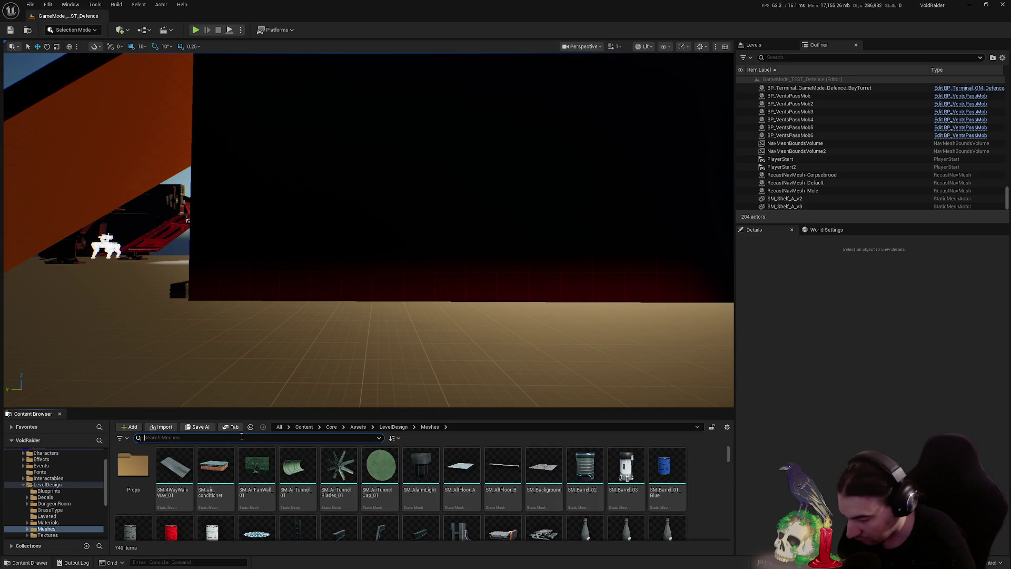
type("door")
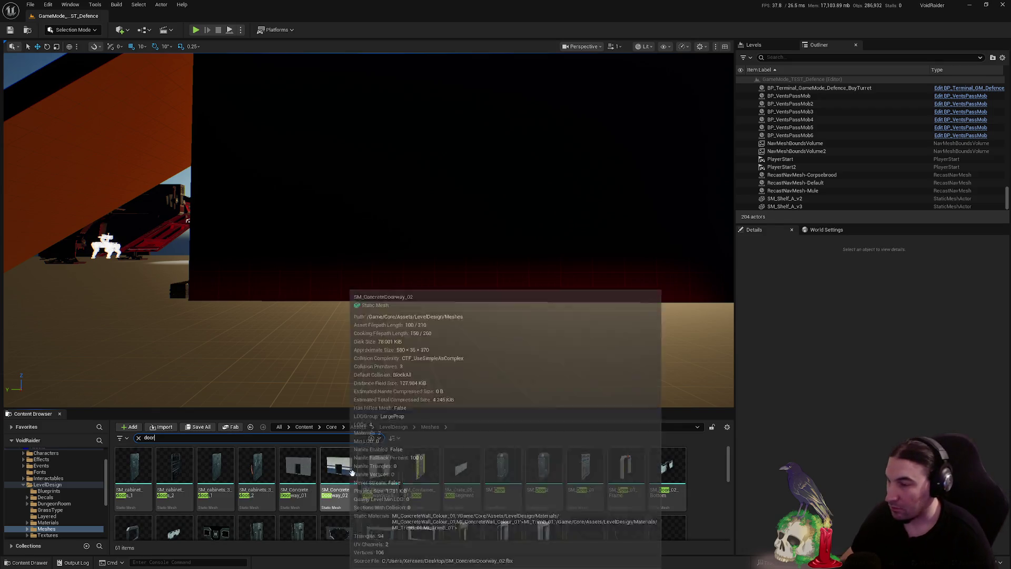
left_click(536, 489)
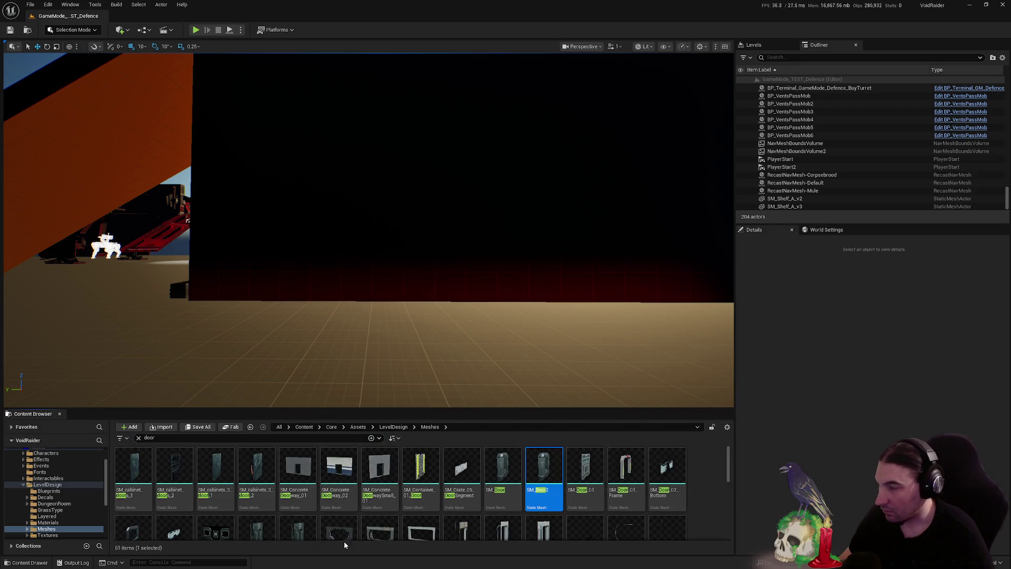
scroll(332, 527, "down", 1)
left_click(299, 500, "ctrl")
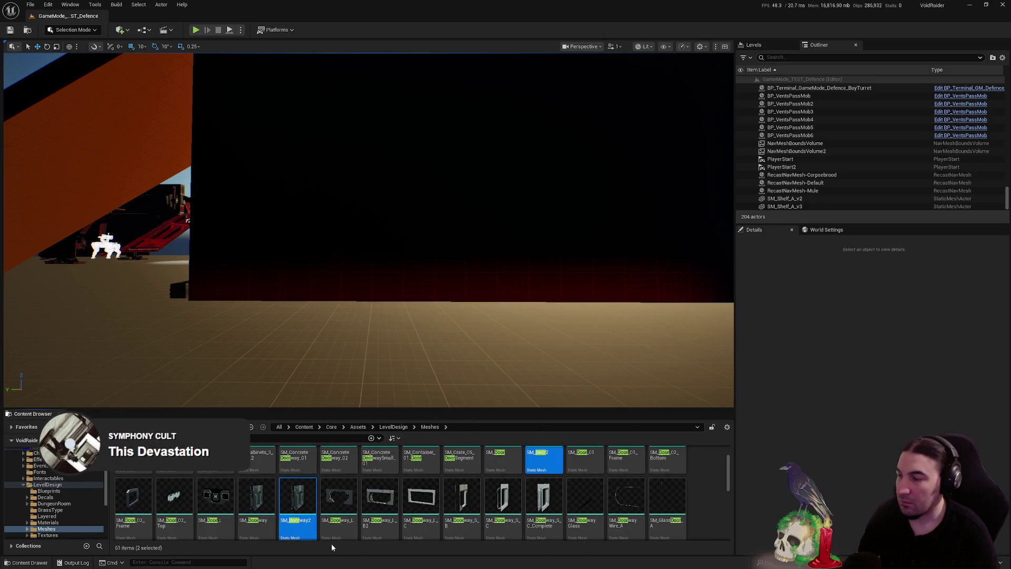
key("Delete")
left_click(457, 416)
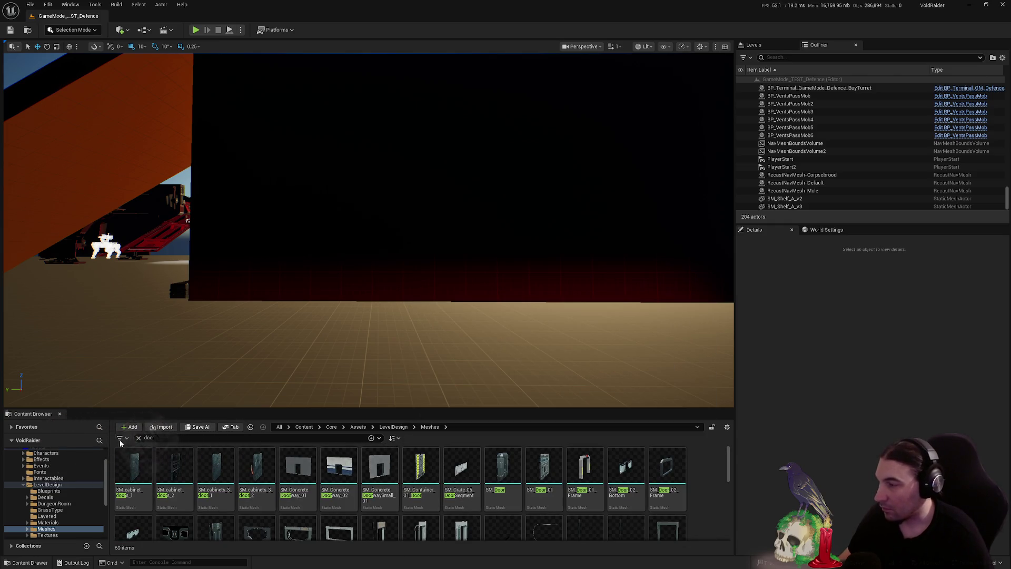
Clear the 'door' search filter and browse back through the Assets folders to Blueprints > Systems
left_click(138, 438)
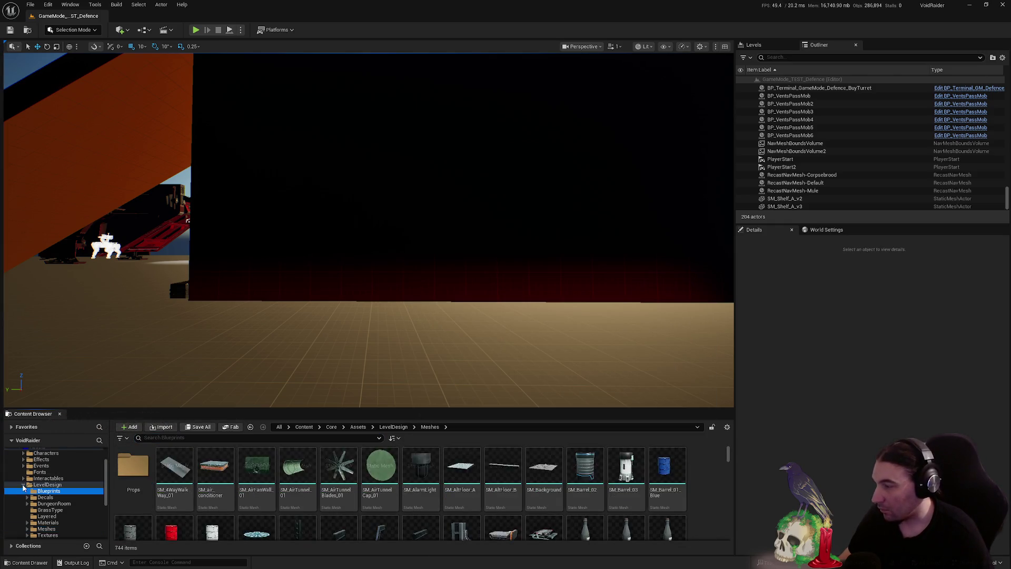
double_click(48, 484)
scroll(56, 506, "up", 3)
left_click(37, 476)
left_click(19, 476)
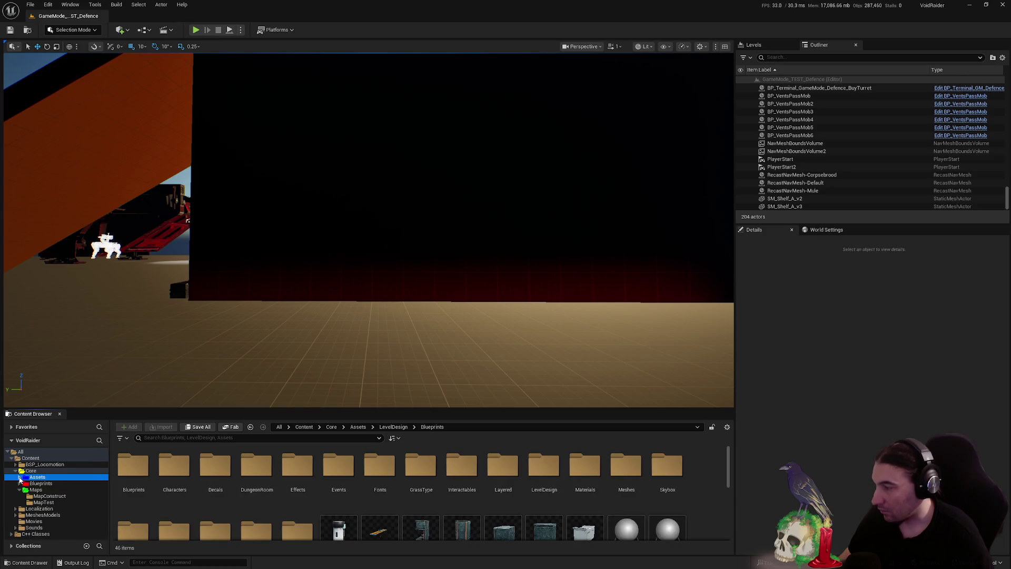
left_click(59, 496)
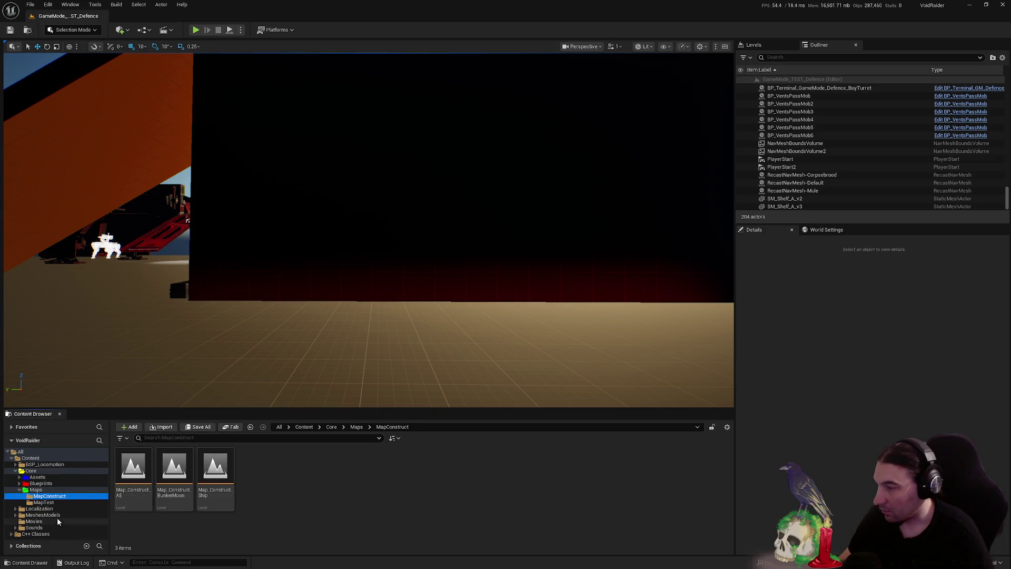
left_click(47, 483)
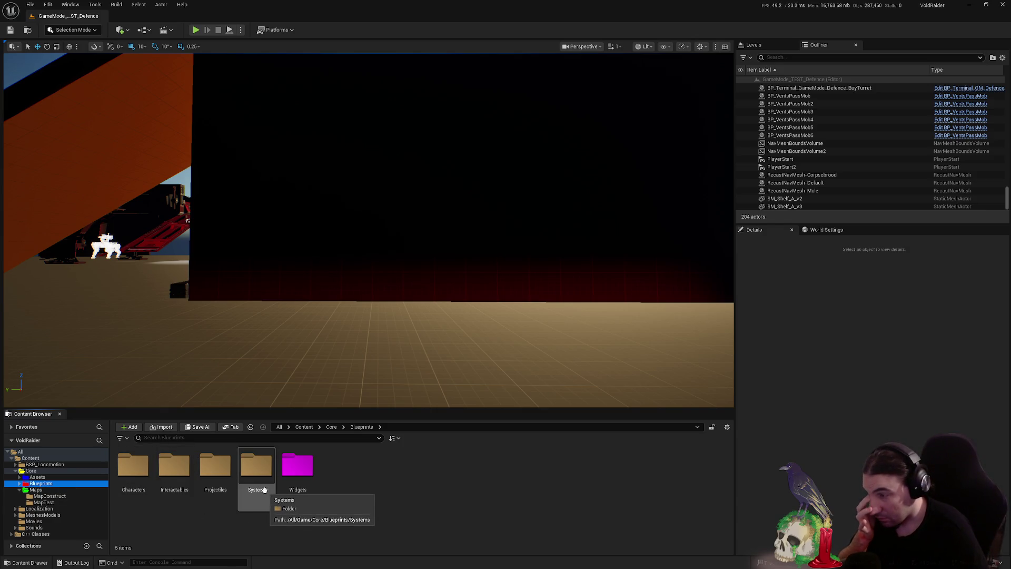
left_click(260, 493)
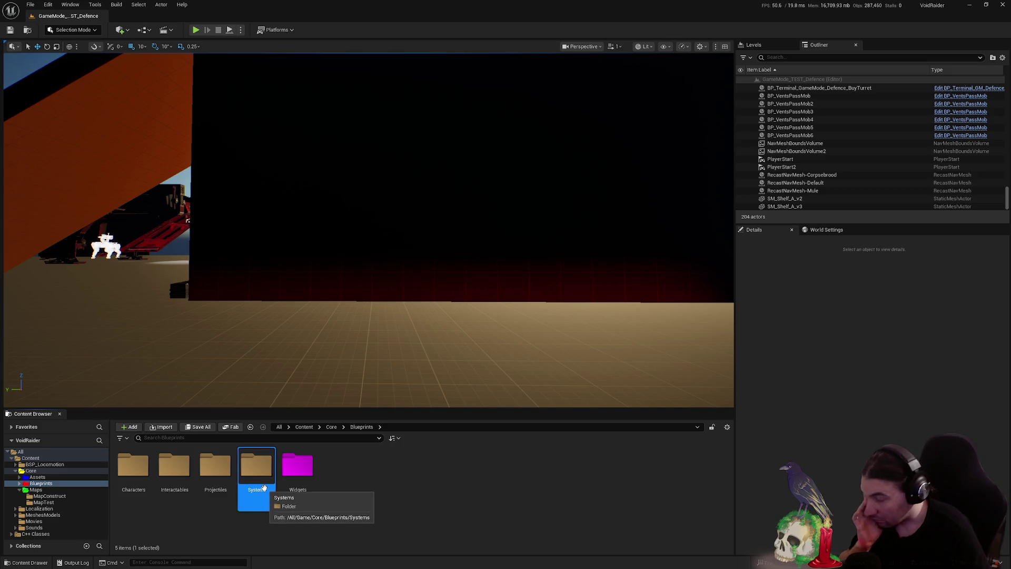
double_click(264, 488)
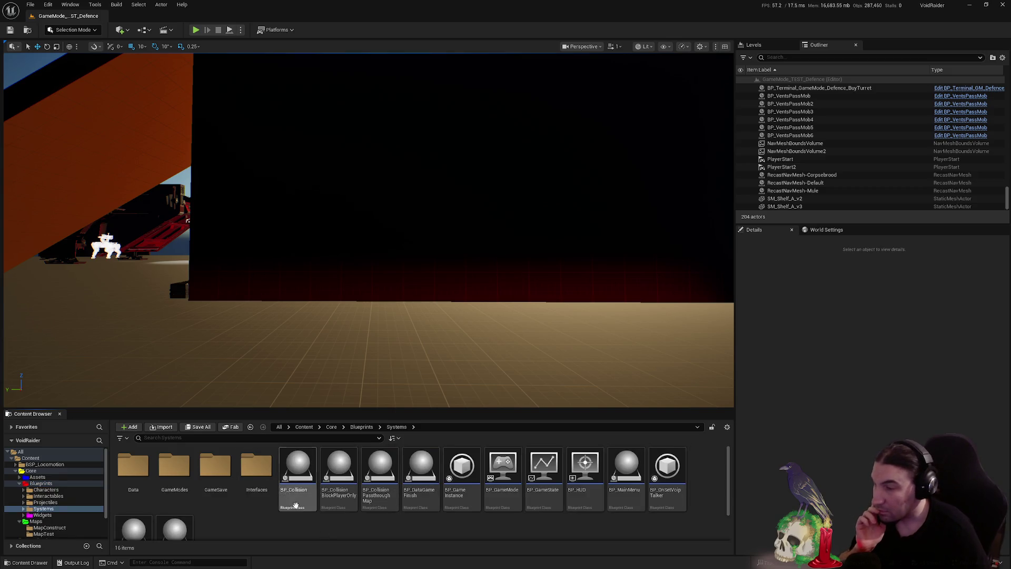
Navigate via GameModes, AlternateEnding and Rooms folders, ending in the Maps > MapConstruct folder
key("alt+Left")
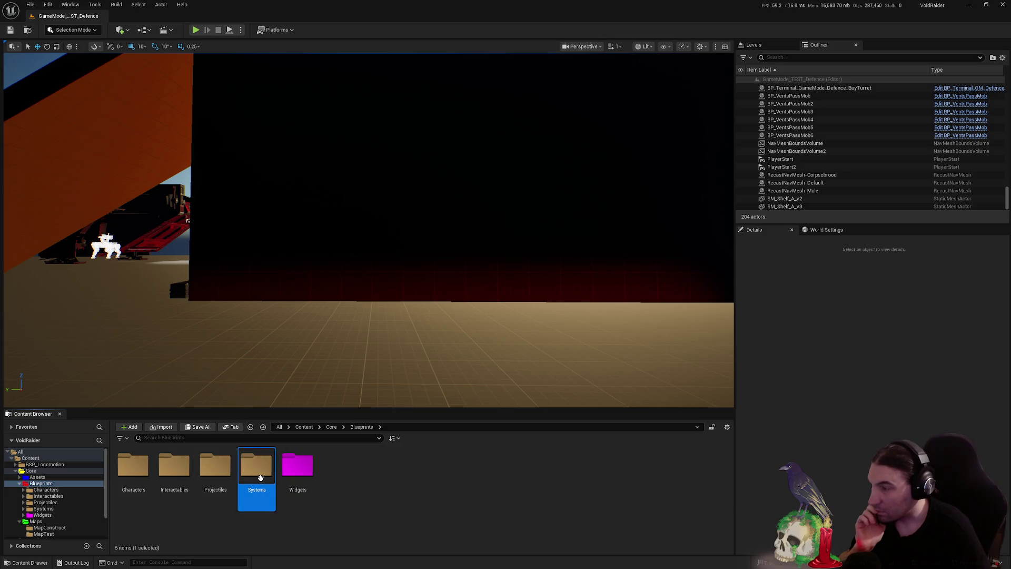
double_click(260, 478)
double_click(174, 466)
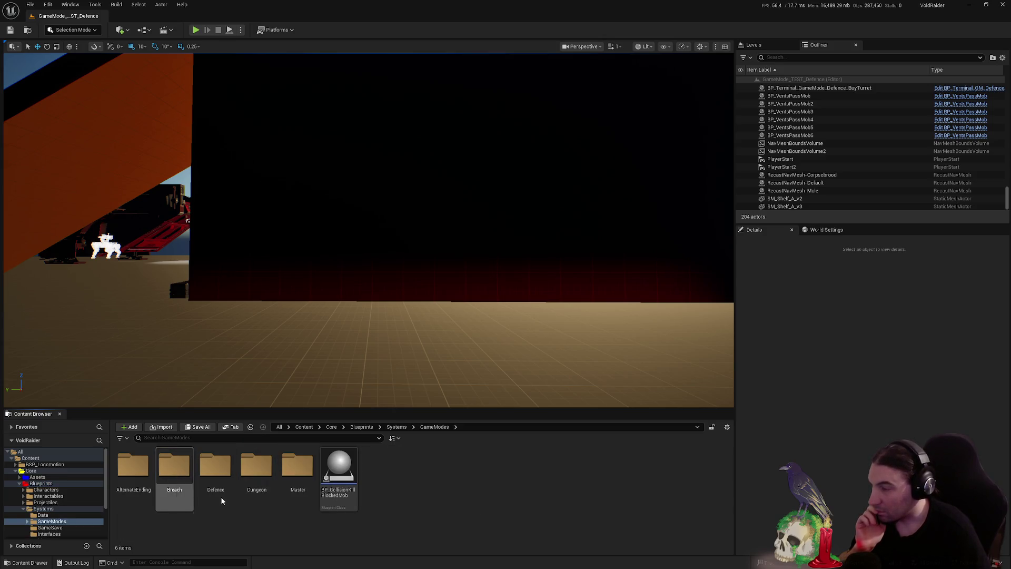
double_click(133, 466)
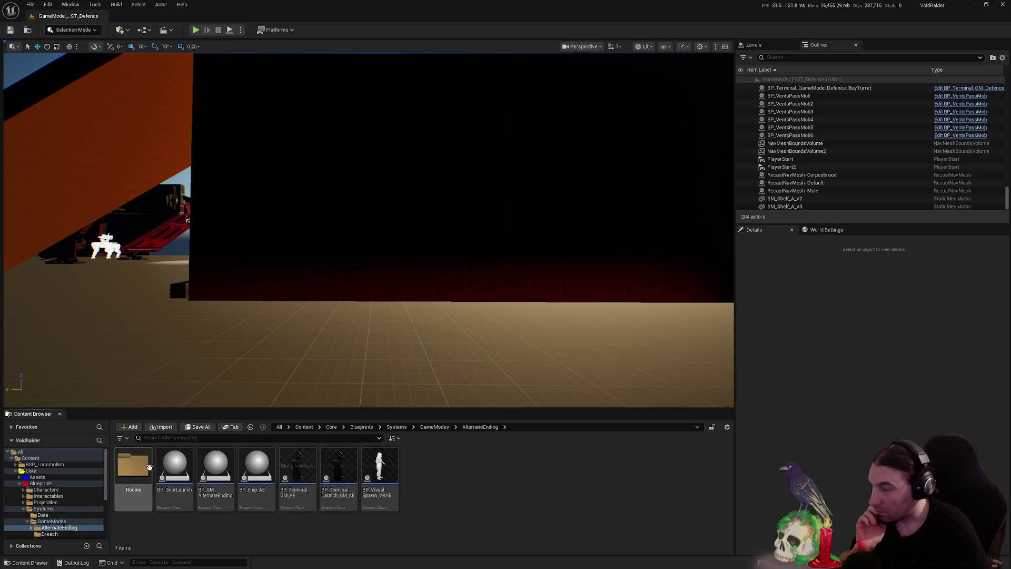
double_click(116, 477)
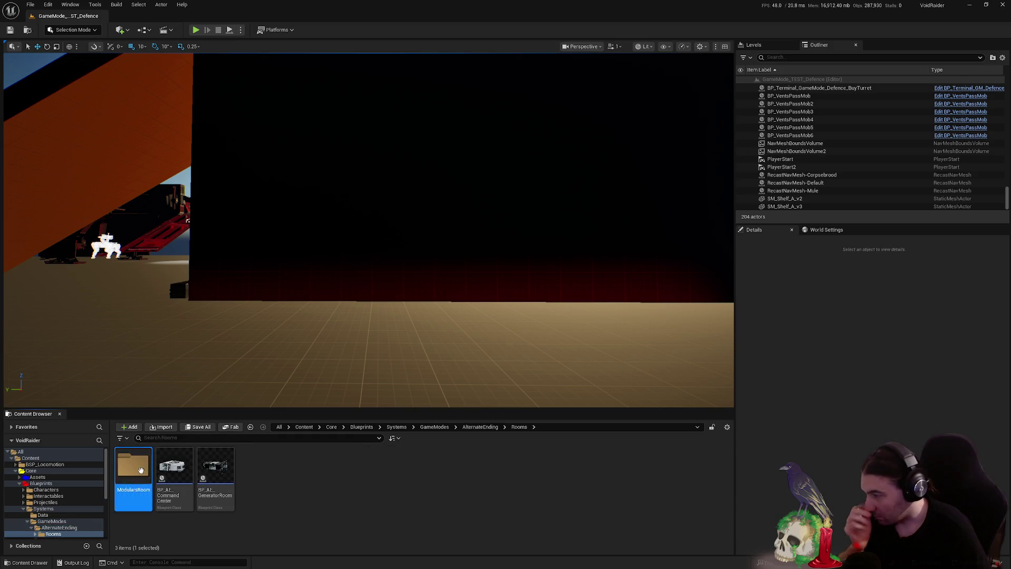
double_click(132, 468)
scroll(61, 495, "down", 5)
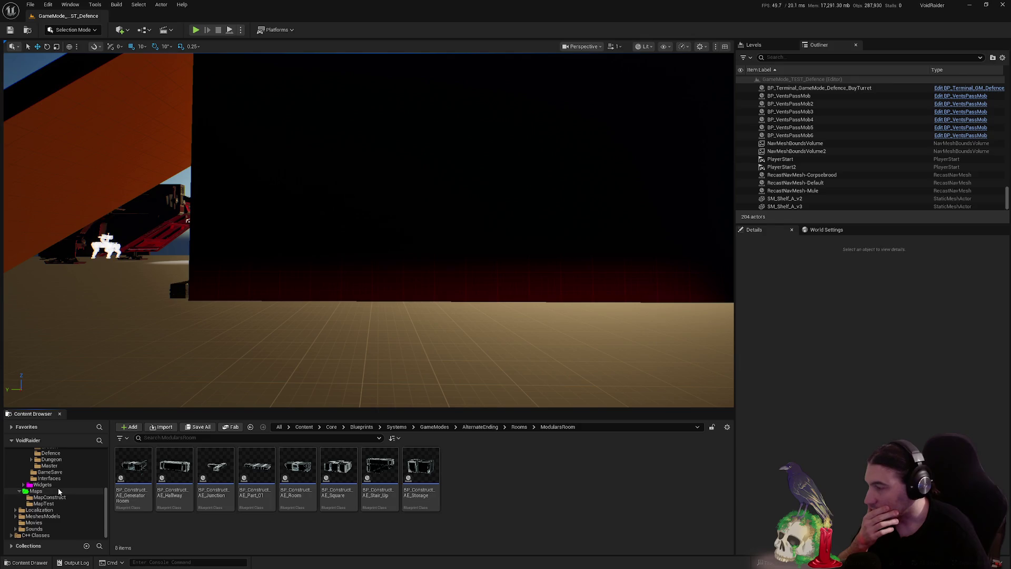
left_click(59, 491)
left_click(52, 497)
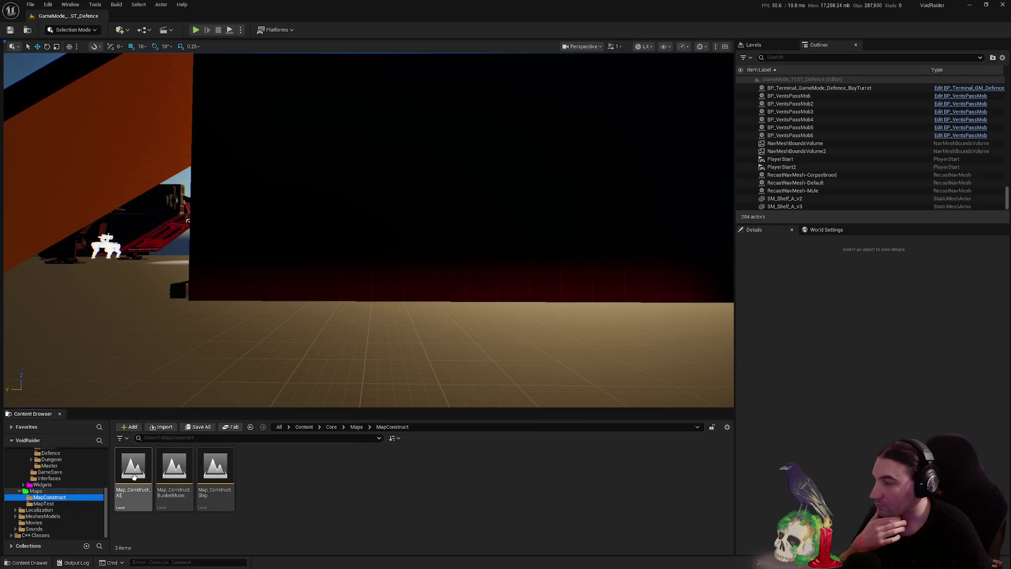
Load Map_Construct_AE, save all, and look over the Part_01, Room, Square and Stair_Up constructs
double_click(134, 476)
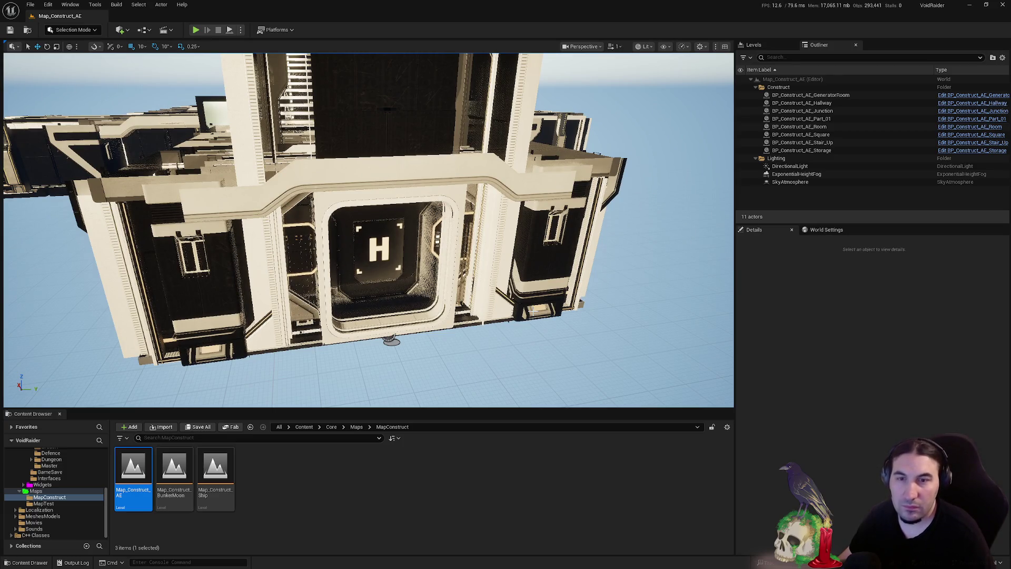
left_click(199, 430)
left_click(849, 119)
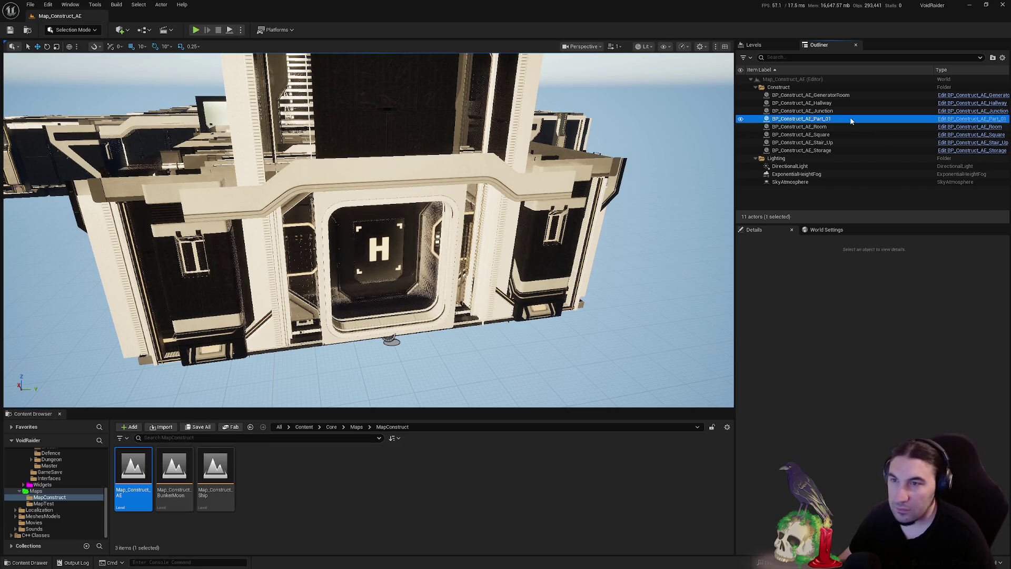
left_click(839, 126)
left_click(840, 134)
left_click(839, 142)
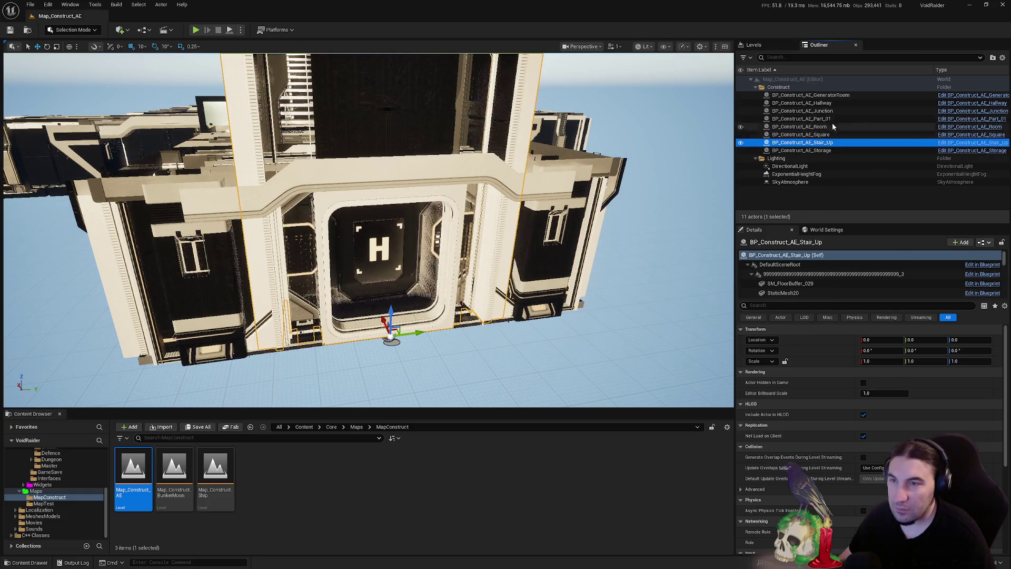
Select BP_Construct_AE_Part_01 and frame it in the viewport, keeping its original name
left_click(816, 119)
double_click(816, 119)
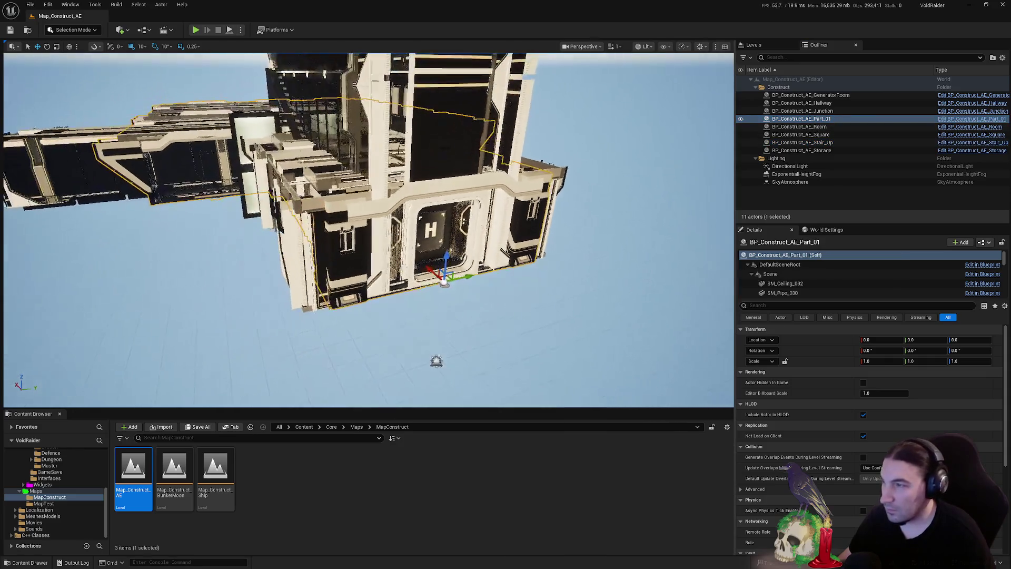
left_click(821, 119)
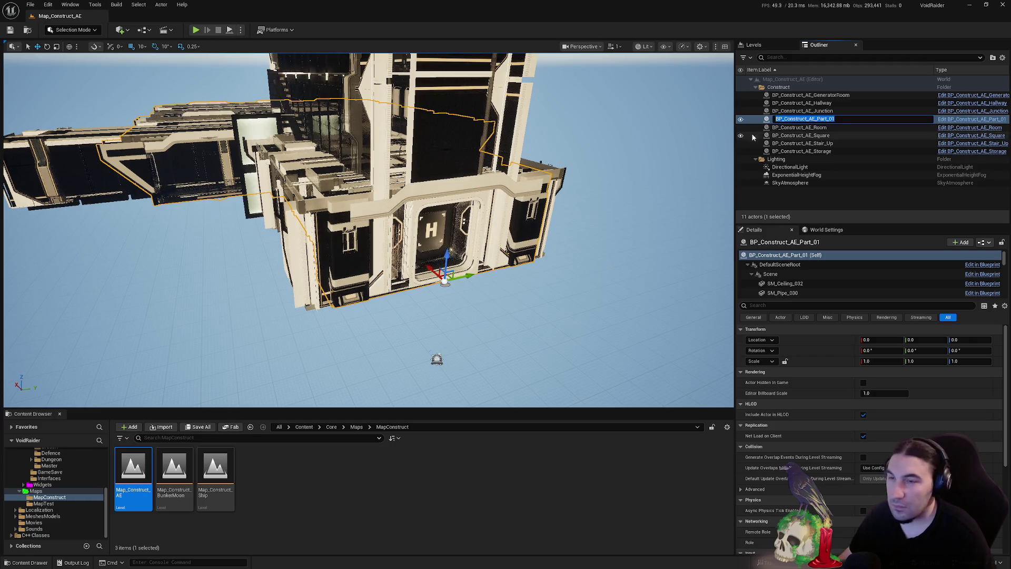
key("Return")
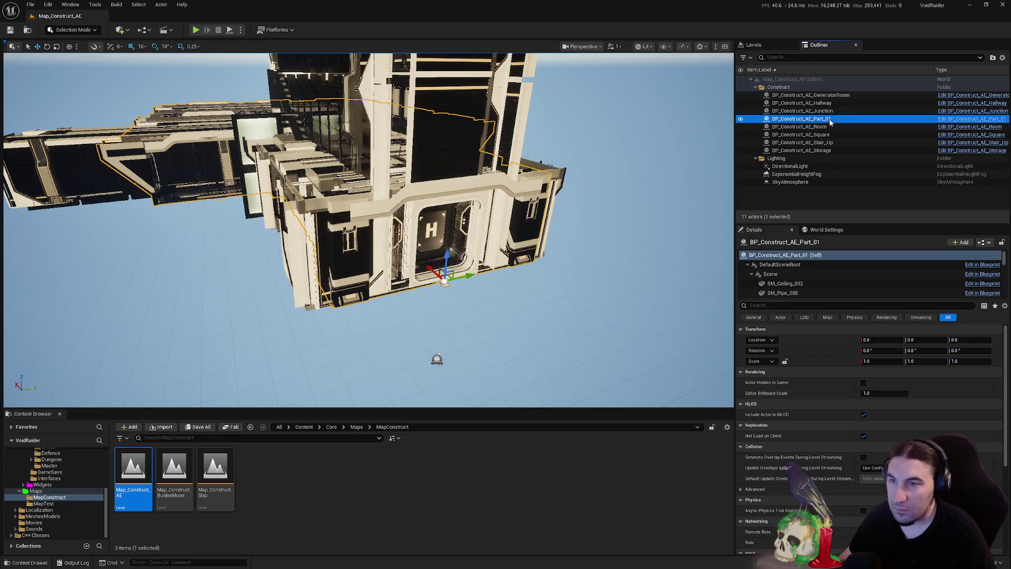
left_click(91, 5)
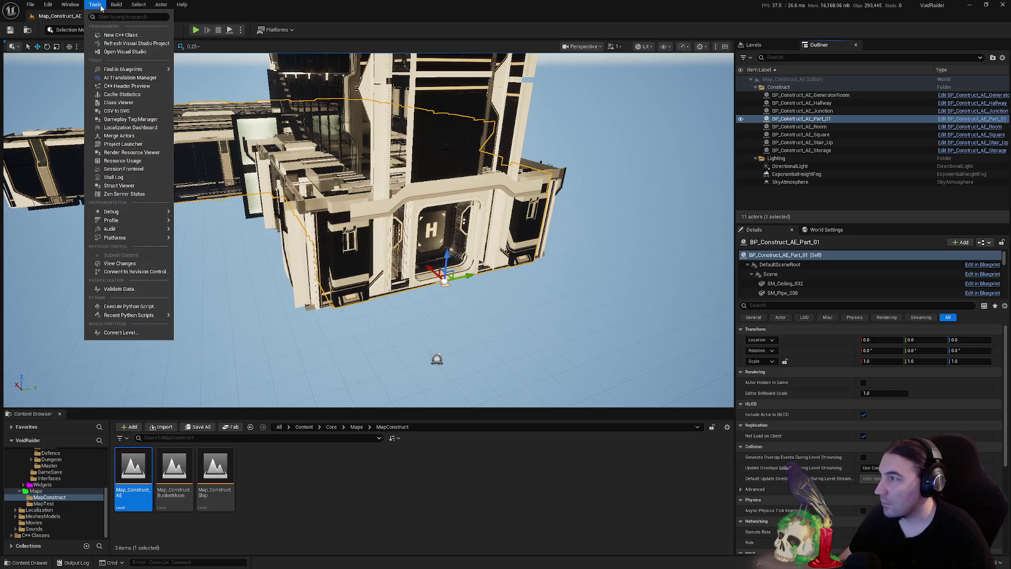
Start a merged static mesh saved in Core/Assets/LevelDesign/DungeonRoom/AlternateEnding/Meshes
left_click(126, 136)
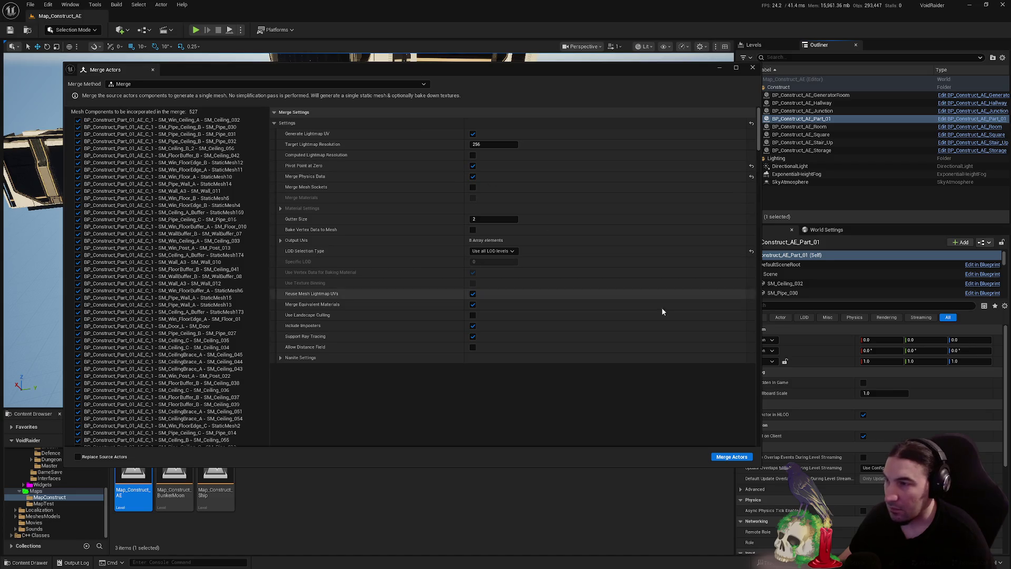
left_click(740, 458)
double_click(467, 212)
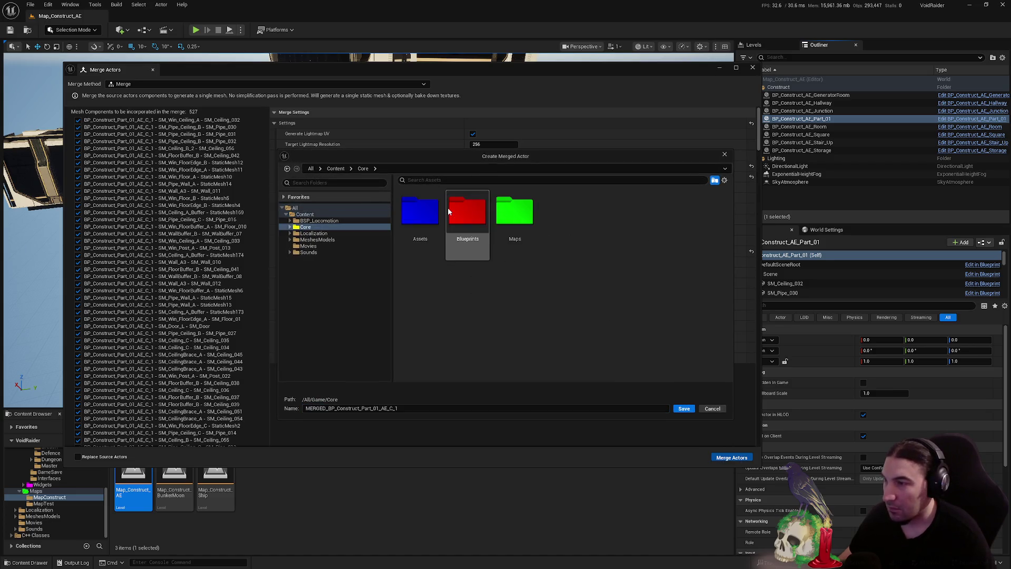
double_click(437, 213)
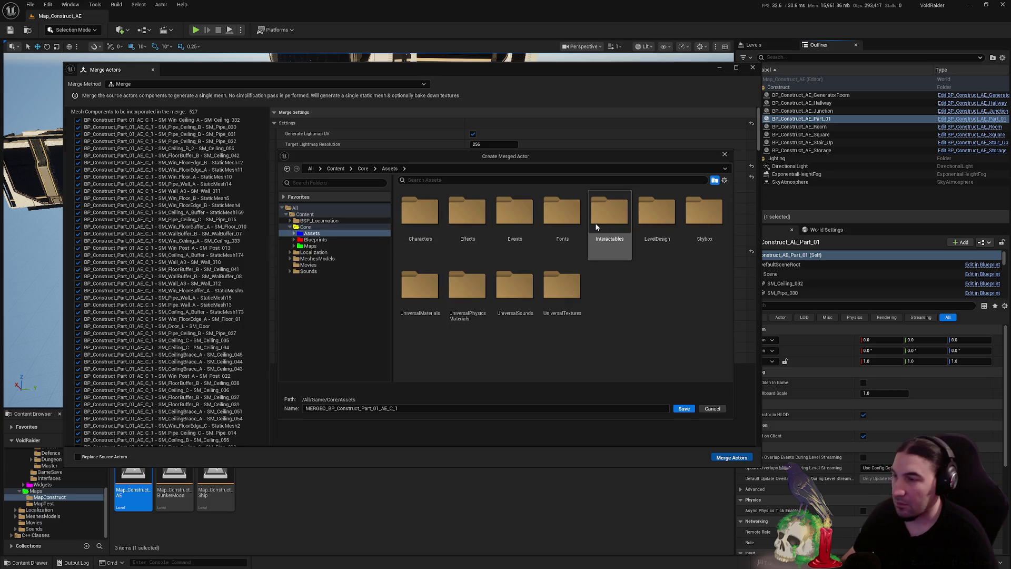
double_click(663, 226)
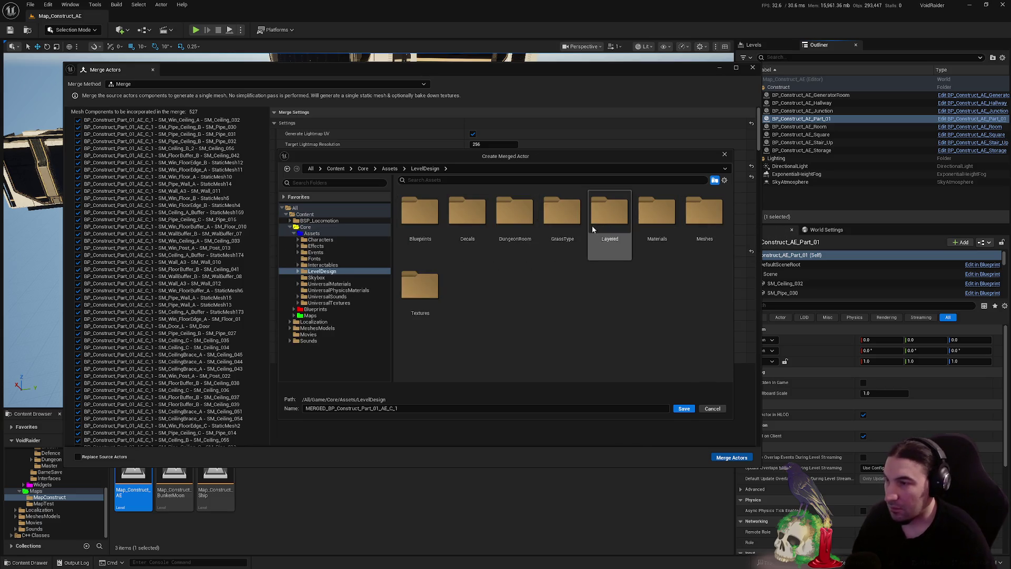
double_click(526, 227)
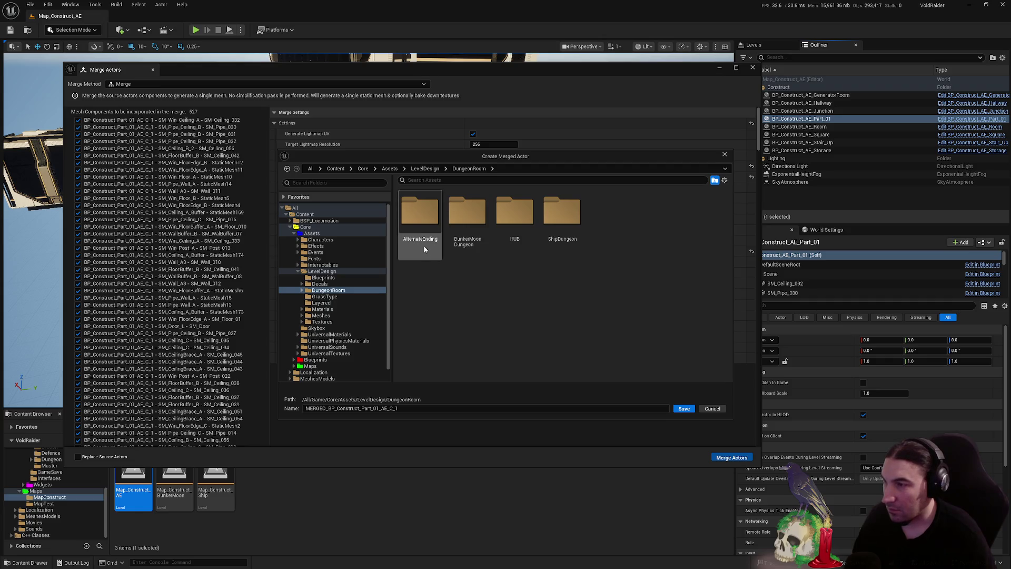
double_click(421, 239)
double_click(432, 233)
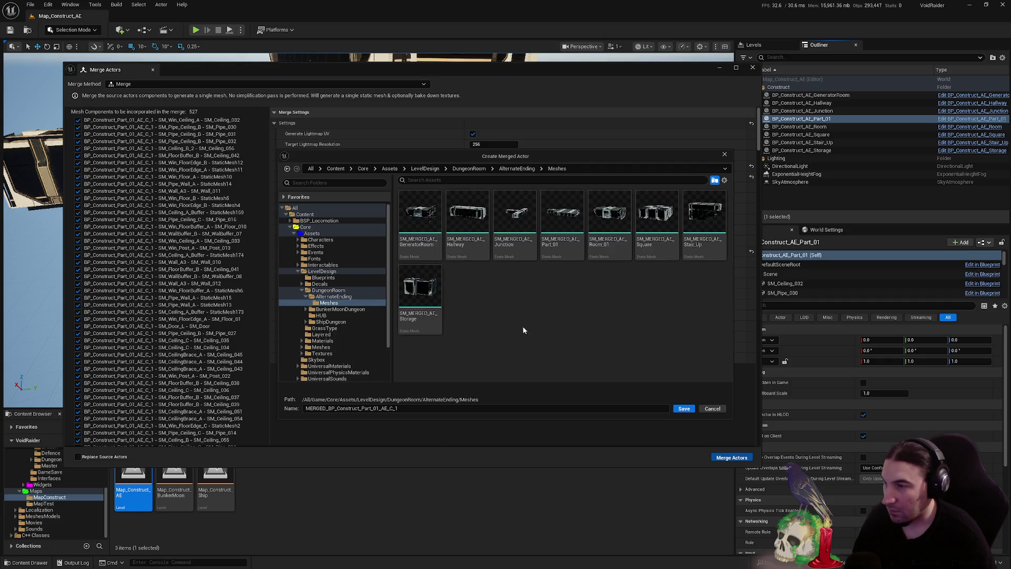
Save the merge under the name SM_MERGED_AE_Part_01, then close Merge Actors
left_click(560, 249)
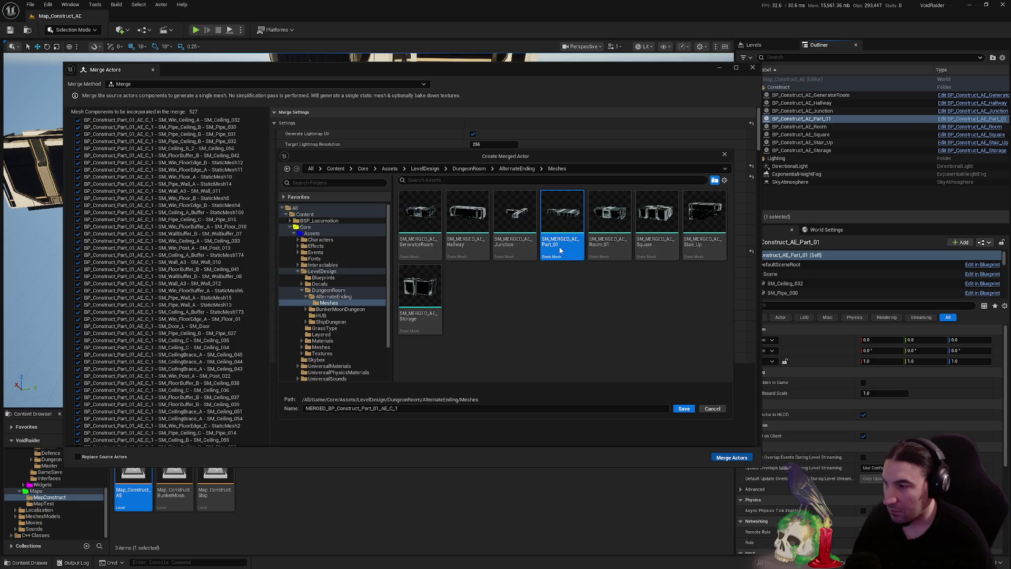
left_click(600, 330)
left_click(683, 409)
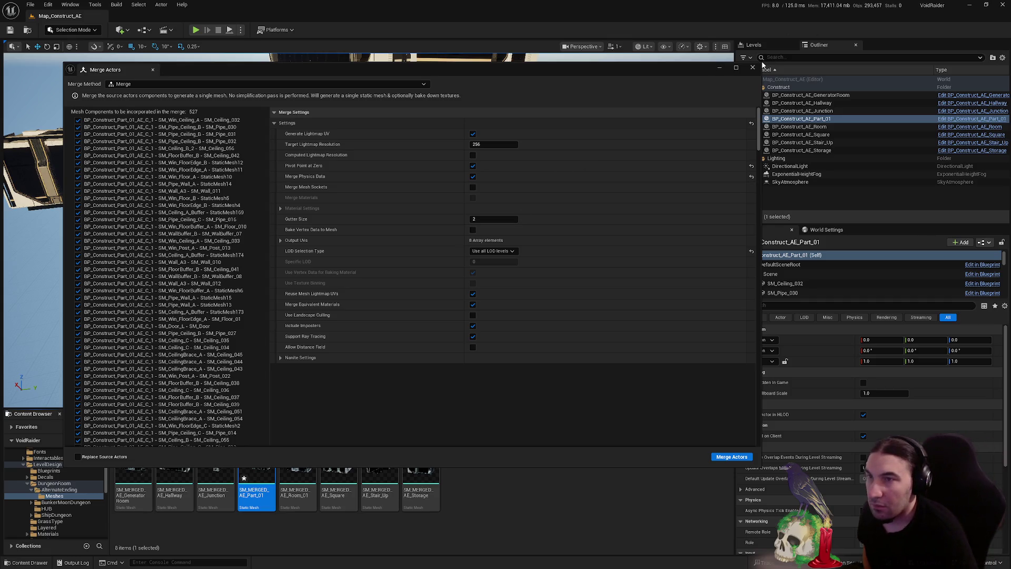
left_click(752, 67)
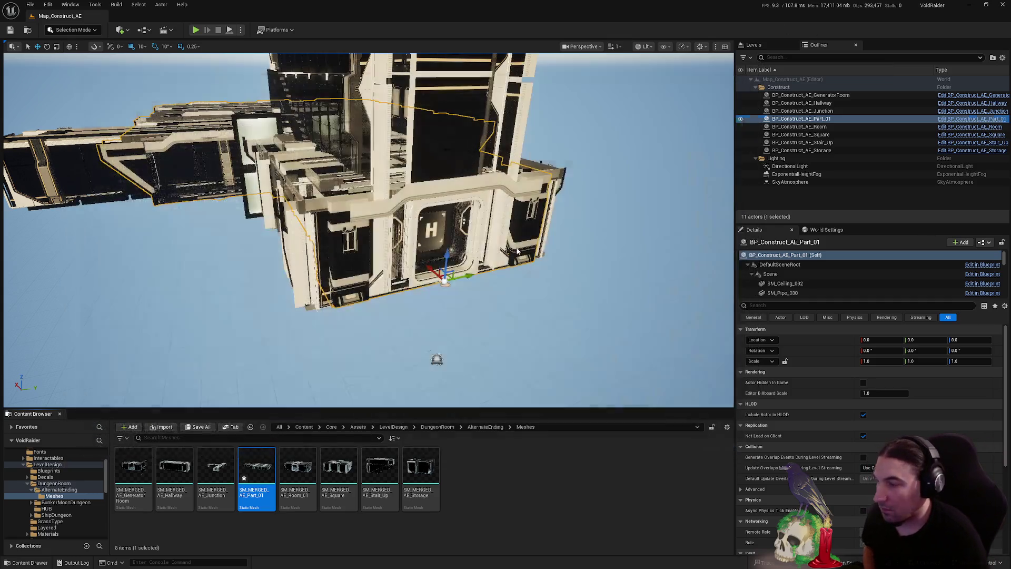
Open SM_MERGED_AE_Part_01 maximized in the mesh editor and check Section 4's collision checkbox
double_click(257, 466)
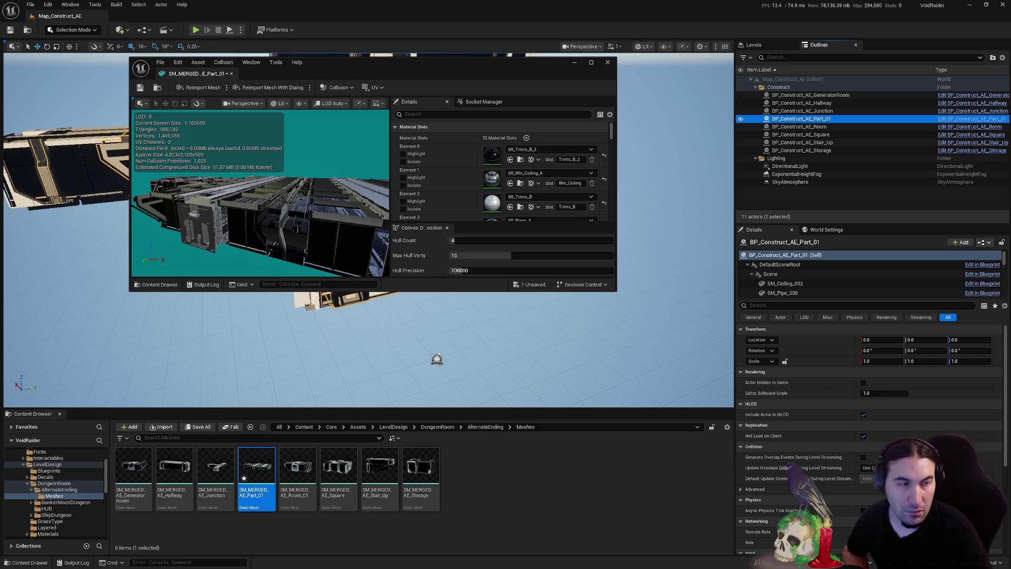
double_click(481, 64)
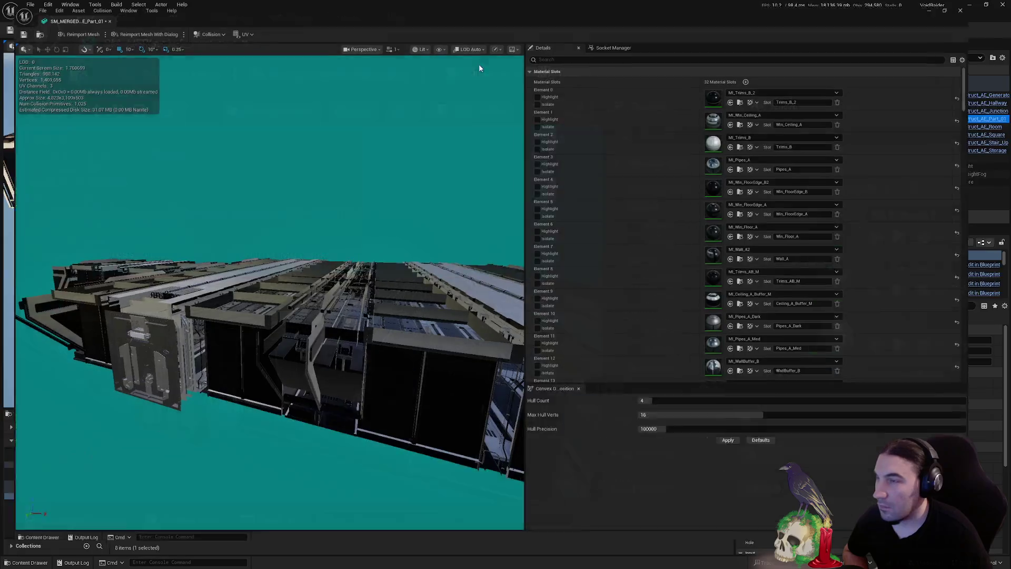
scroll(769, 245, "down", 10)
scroll(792, 236, "down", 15)
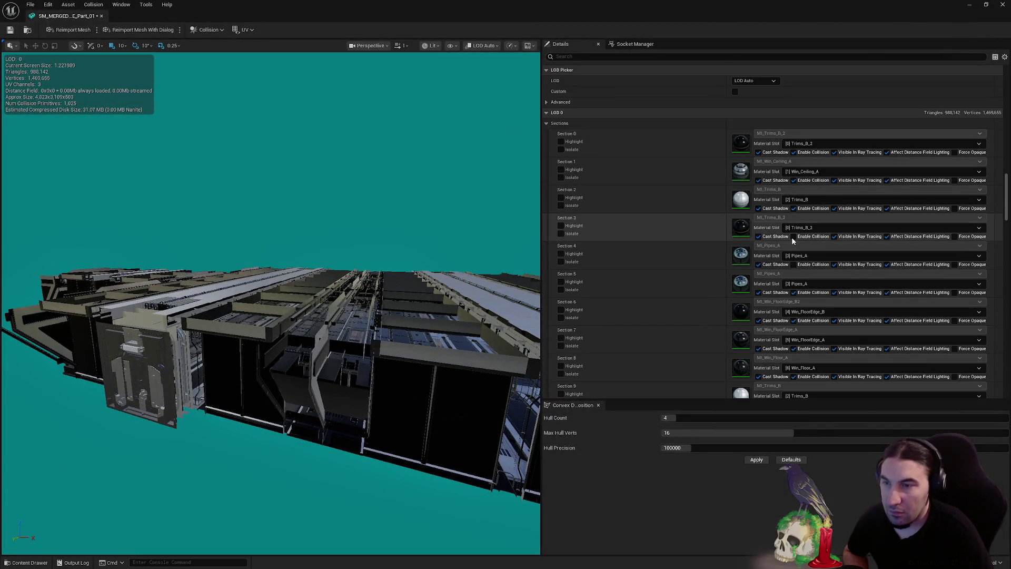
left_click(797, 266)
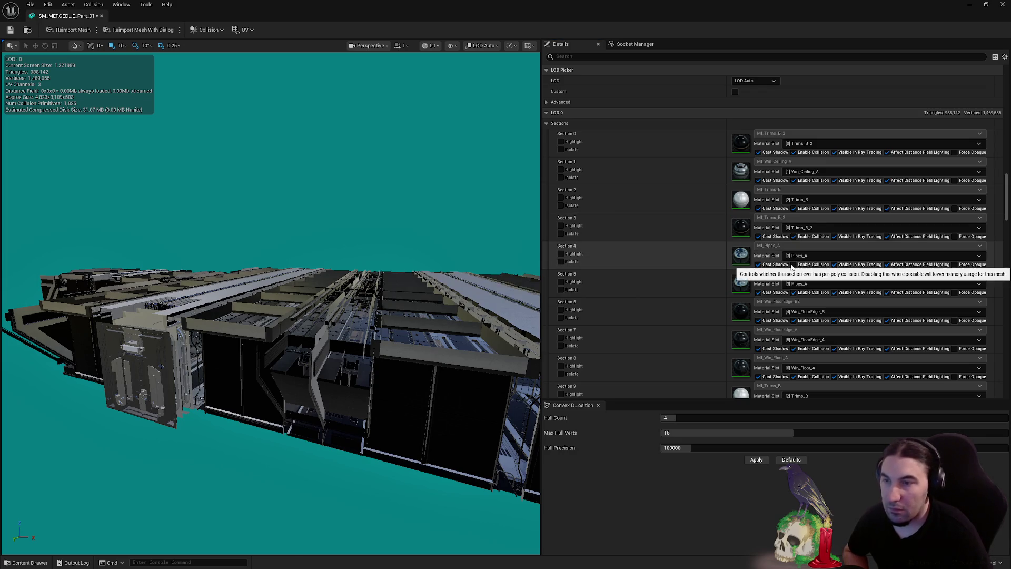
left_click(794, 265)
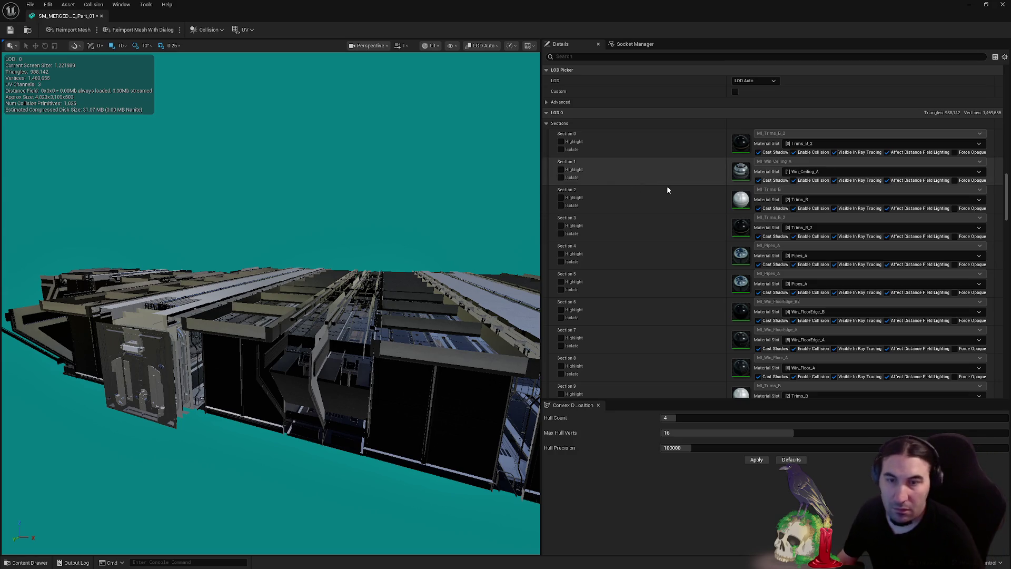
left_click_drag(341, 234, 390, 232)
Turn collision on for Wall_A and off for WallBuffer_B and Emission_Red, also toggling Section 34
scroll(843, 230, "down", 5)
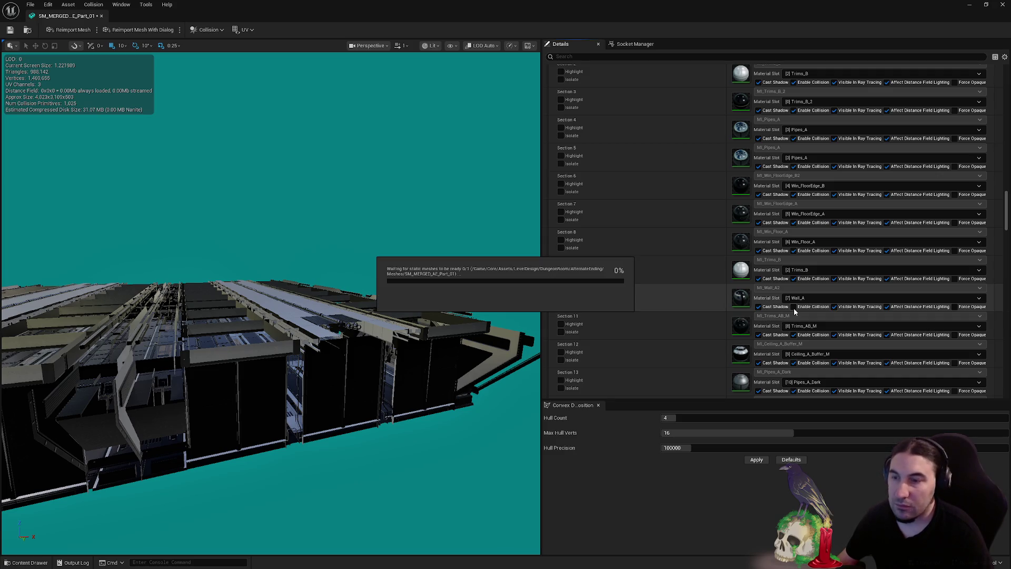
left_click(794, 307)
scroll(801, 313, "down", 4)
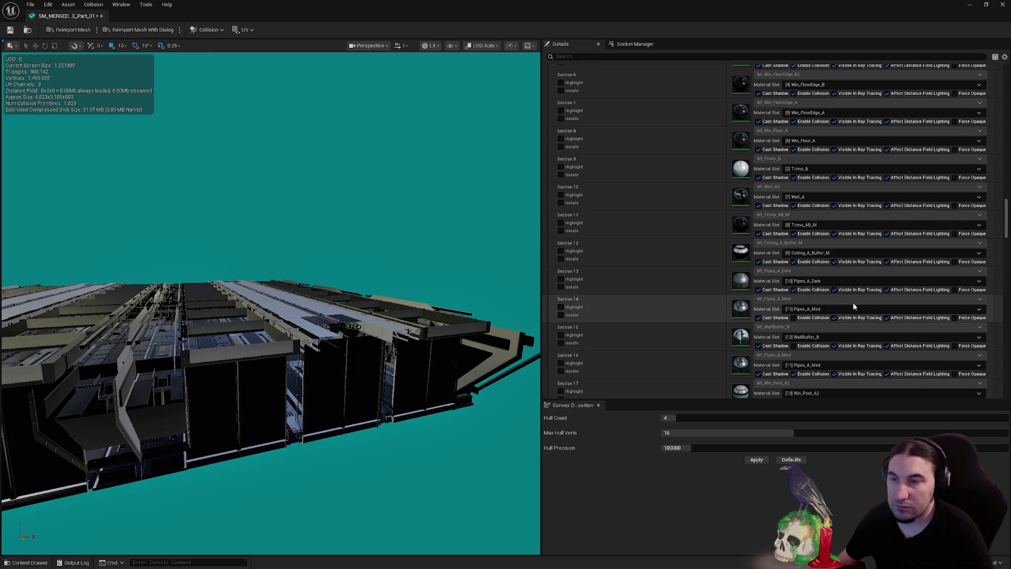
left_click(793, 346)
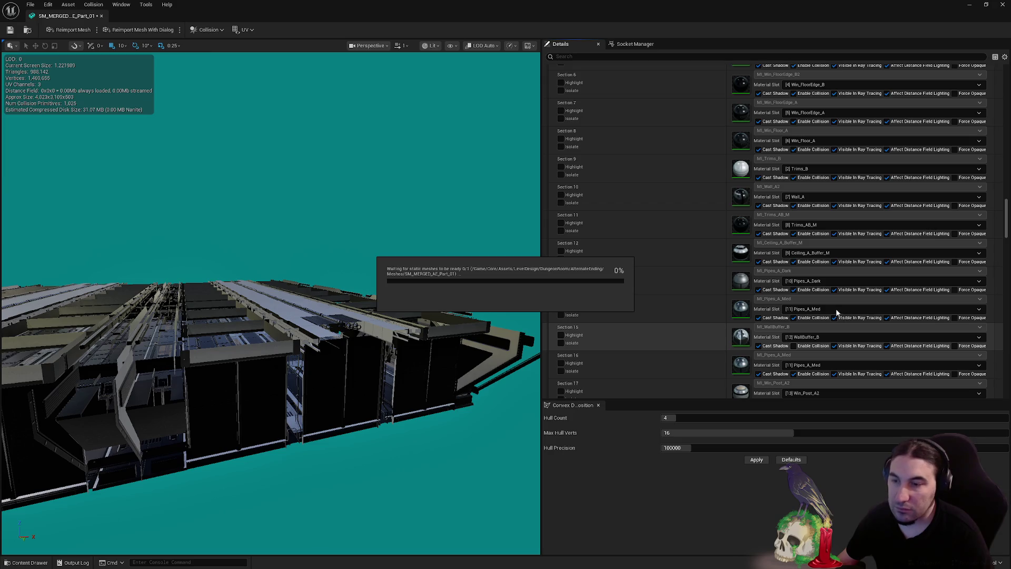
scroll(831, 305, "down", 3)
scroll(830, 314, "down", 15)
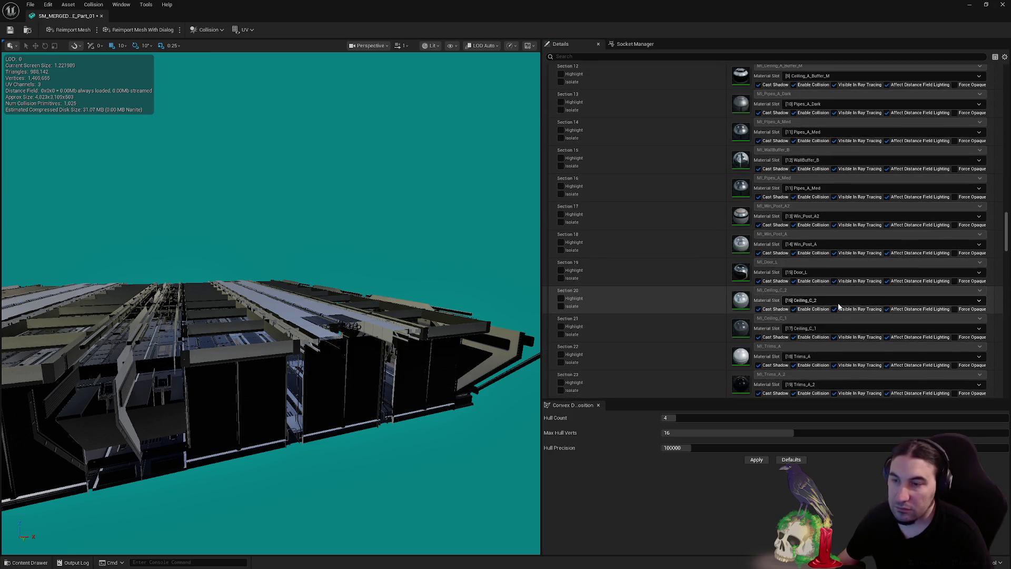
scroll(927, 299, "down", 1)
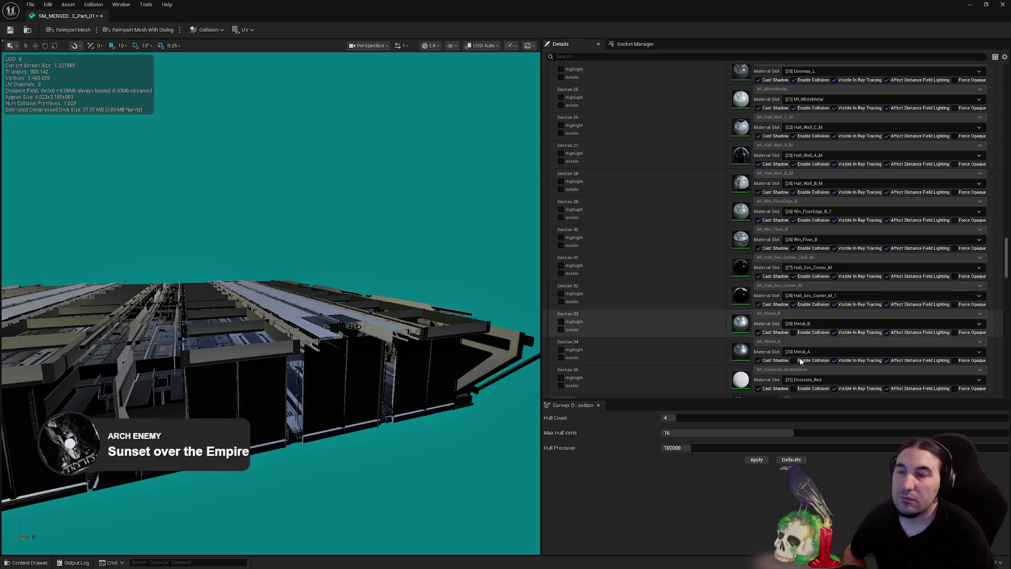
left_click(794, 360)
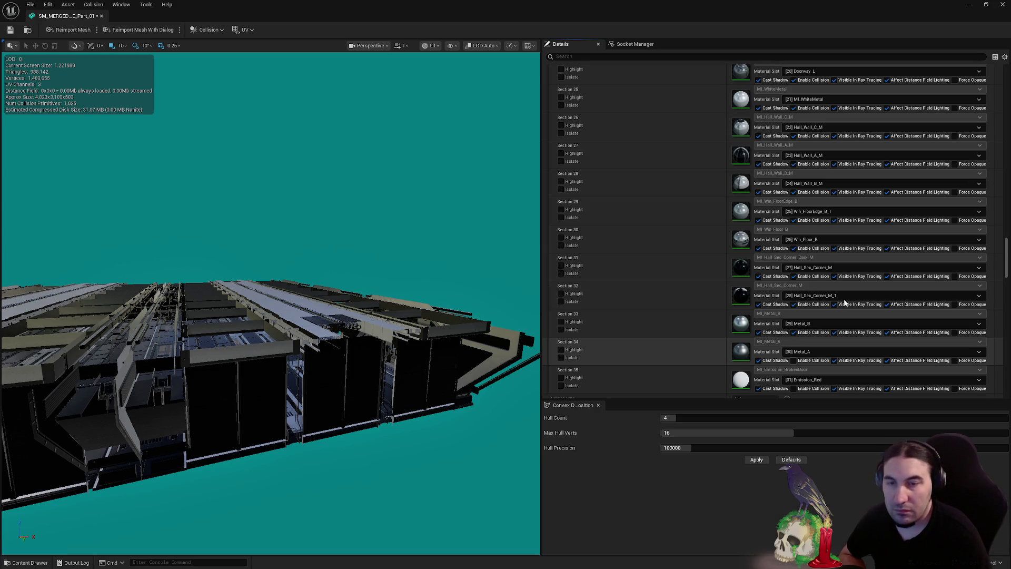
scroll(781, 276, "down", 4)
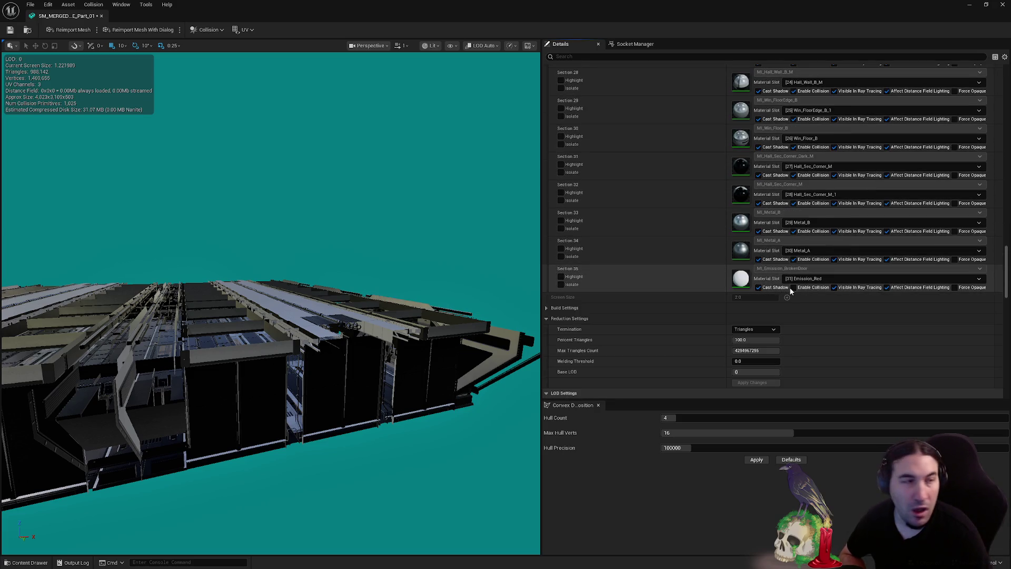
left_click(790, 288)
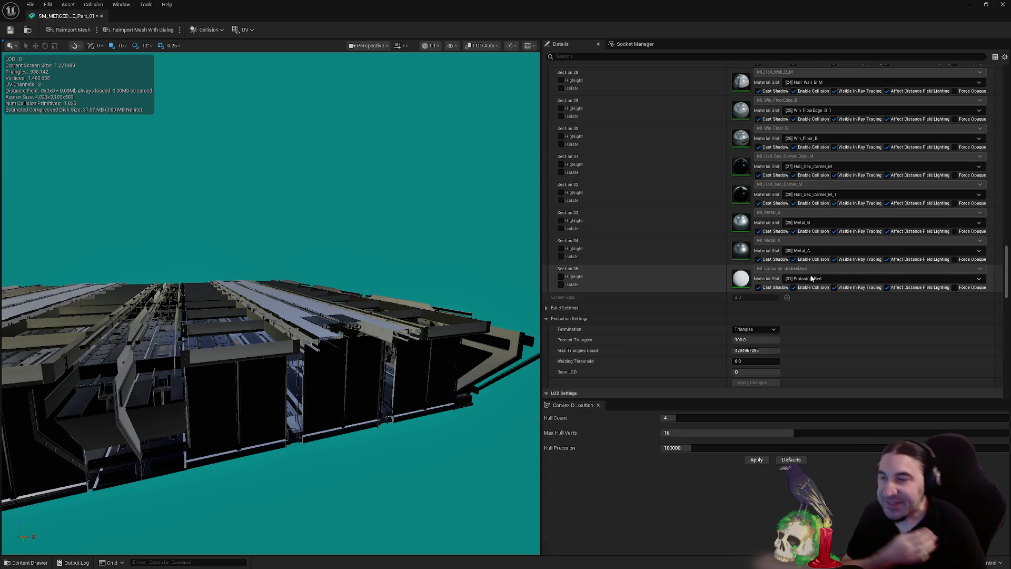
scroll(817, 299, "down", 1)
scroll(816, 298, "down", 4)
left_click(754, 264)
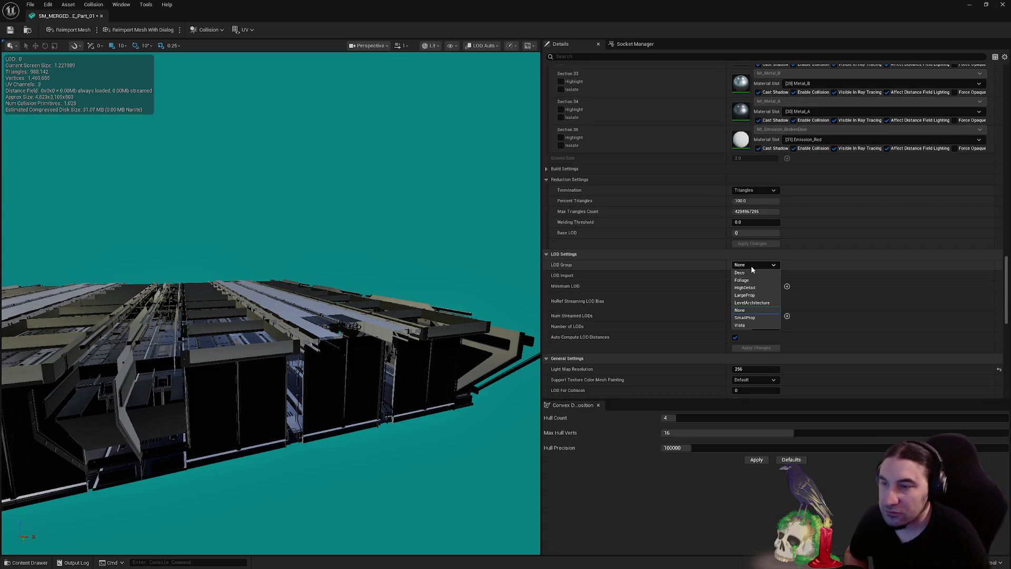
left_click(756, 295)
left_click(565, 302)
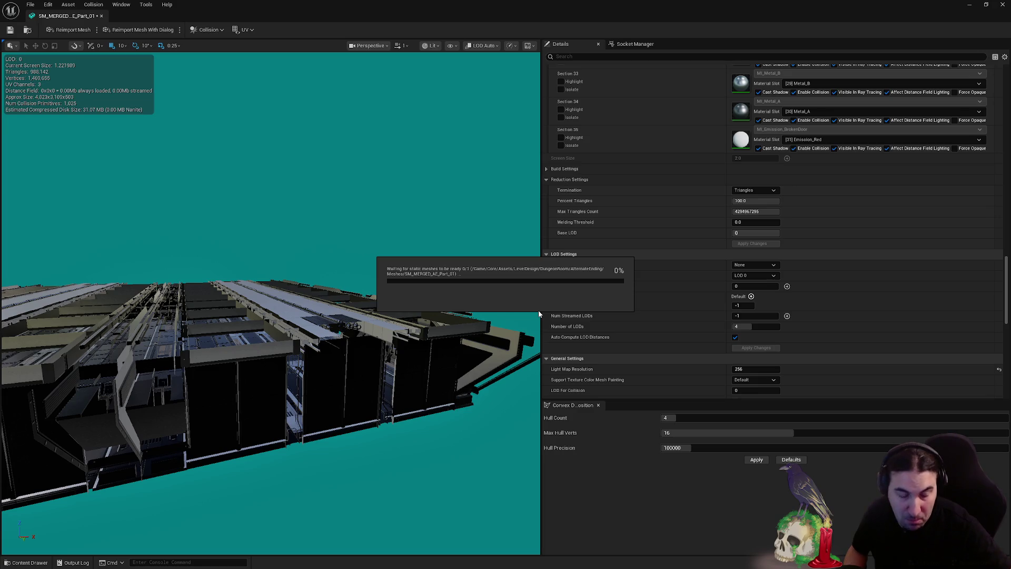
key("super")
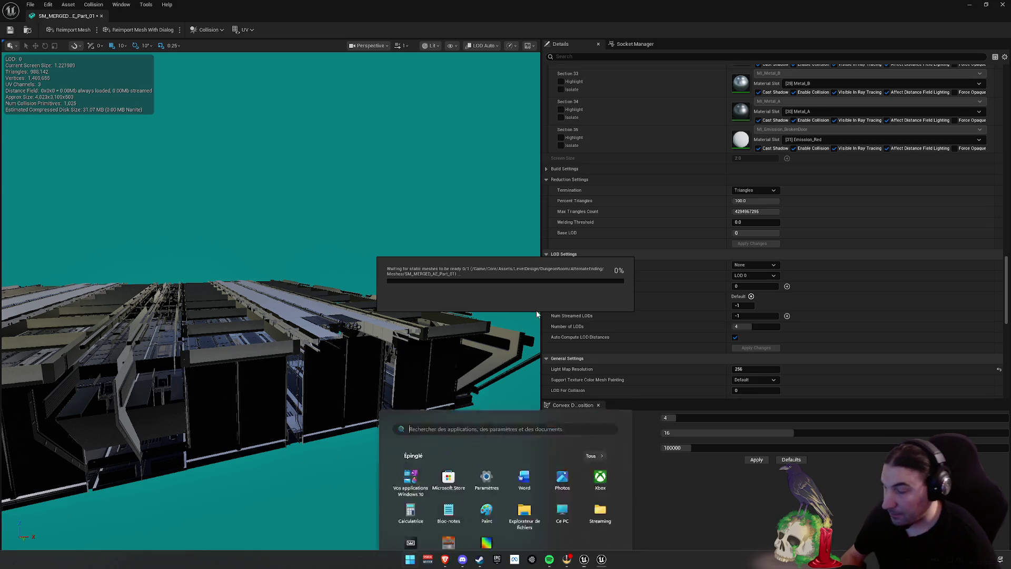
key("super")
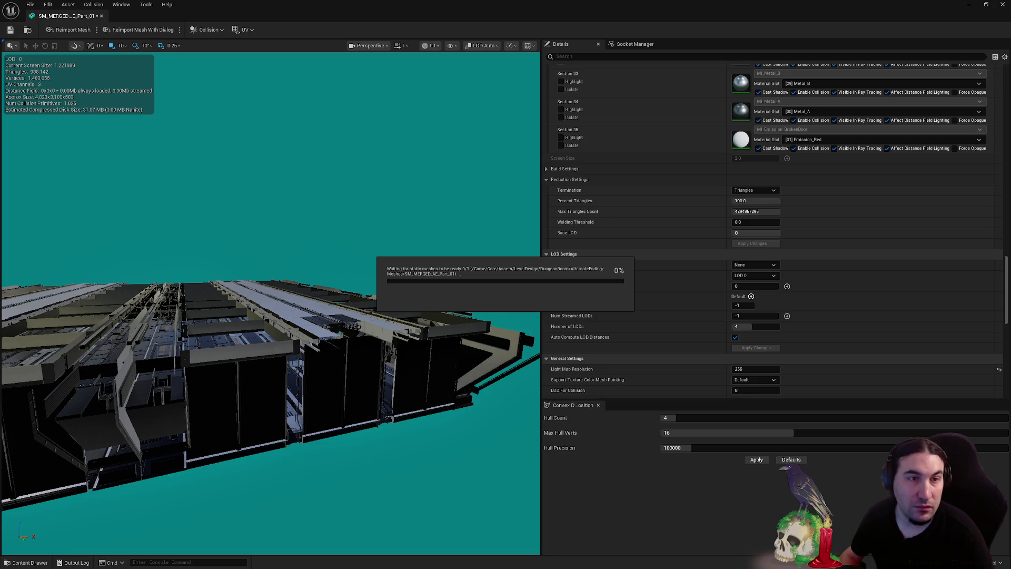
key("super")
key("super")
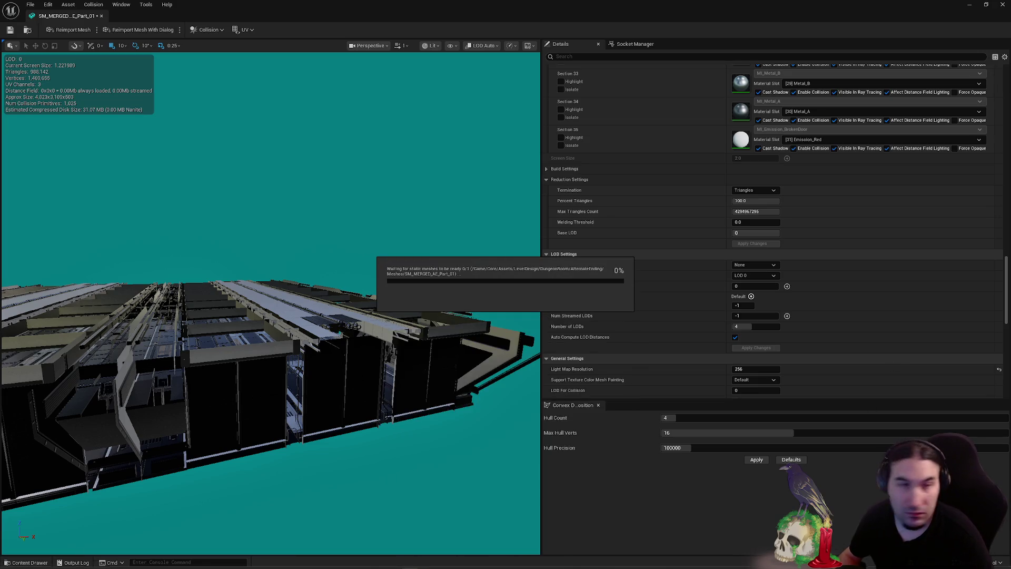